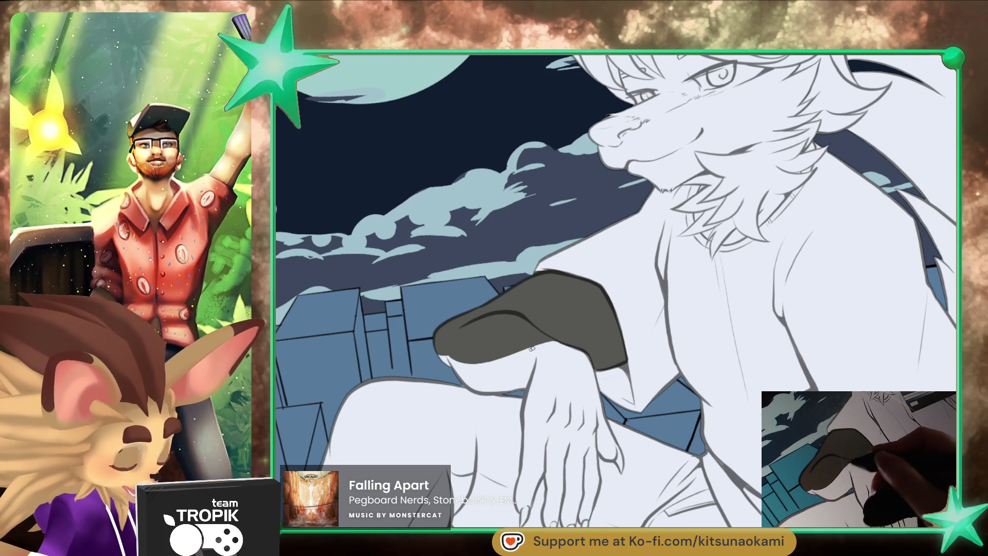
- Center the view on the dark sleeve and paint dark grey over the white gap beneath it
mouse_move(759, 406)
left_mouse_down()
mouse_move(708, 412)
mouse_move(676, 393)
left_mouse_up()
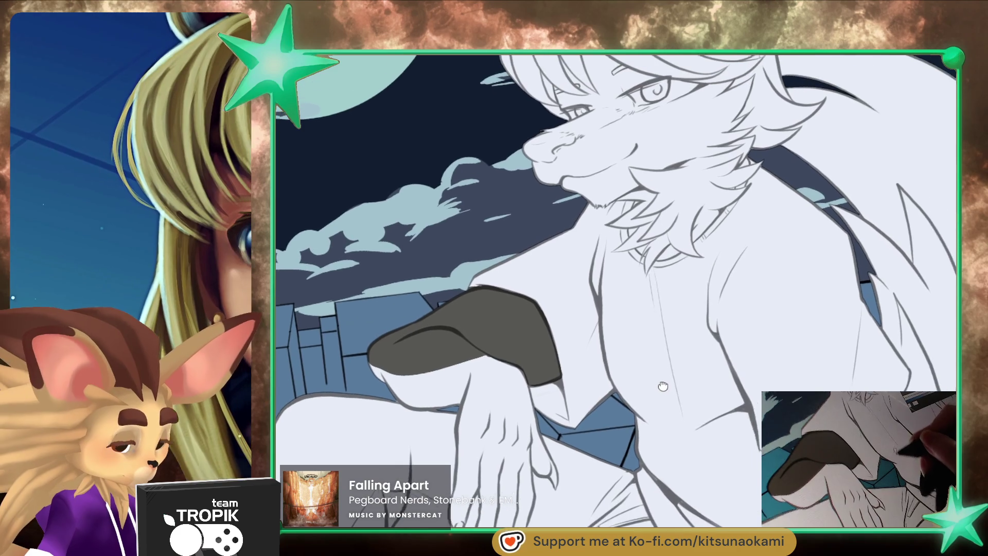
left_click_drag(646, 348, 628, 387)
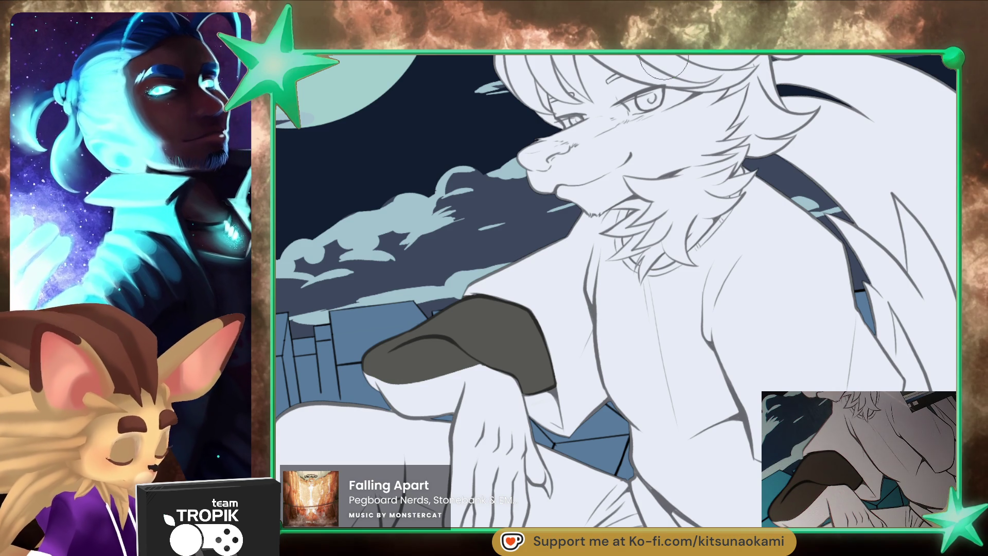
left_click_drag(529, 341, 518, 352)
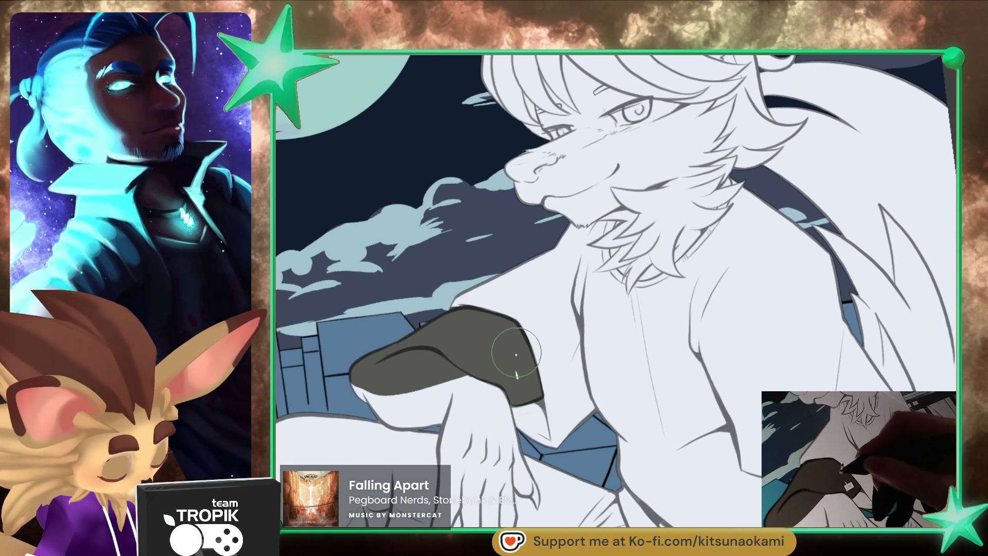
key("ctrl+0")
scroll(690, 437, "up", 5)
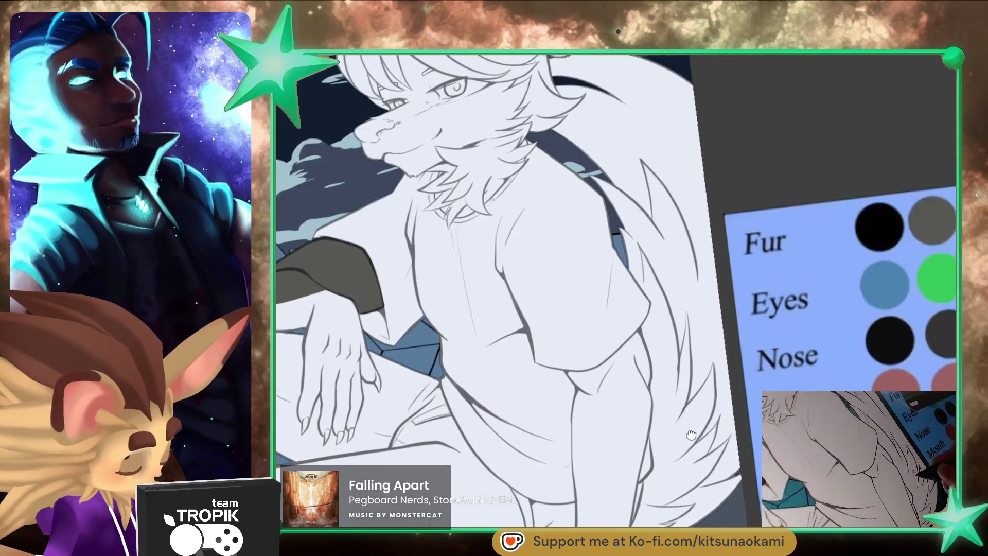
scroll(690, 437, "up", 3)
scroll(660, 339, "up", 3)
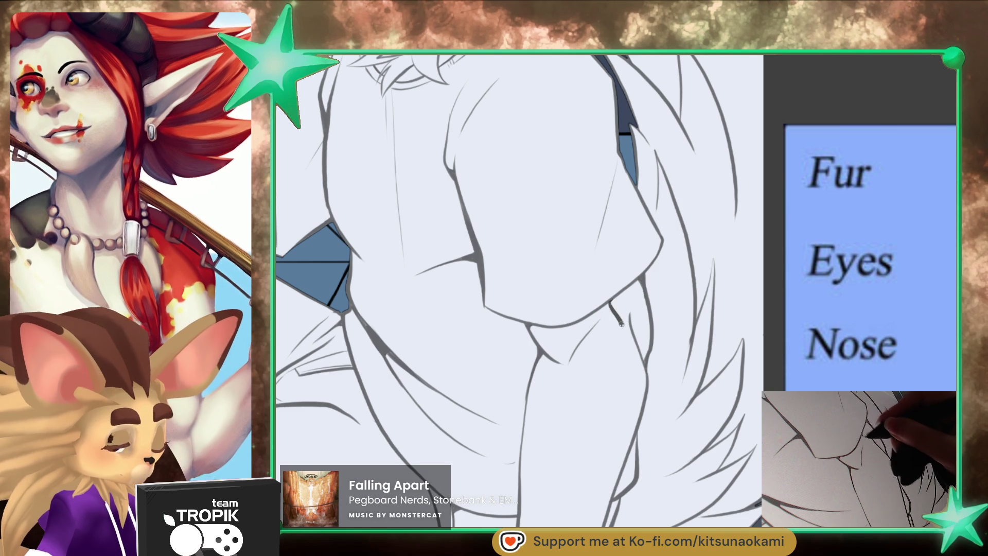
scroll(617, 317, "down", 5)
scroll(462, 306, "up", 2)
scroll(462, 305, "up", 5)
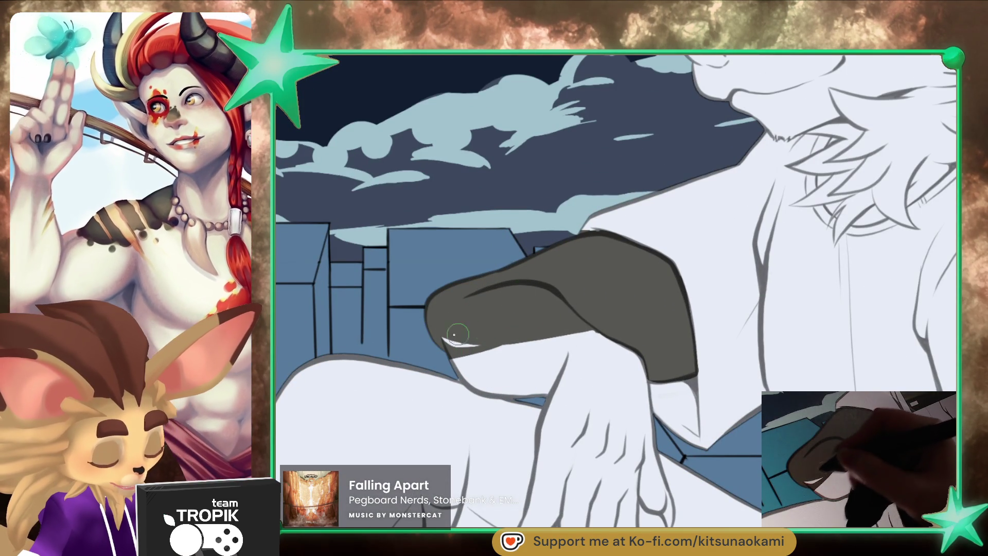
left_click_drag(465, 334, 515, 343)
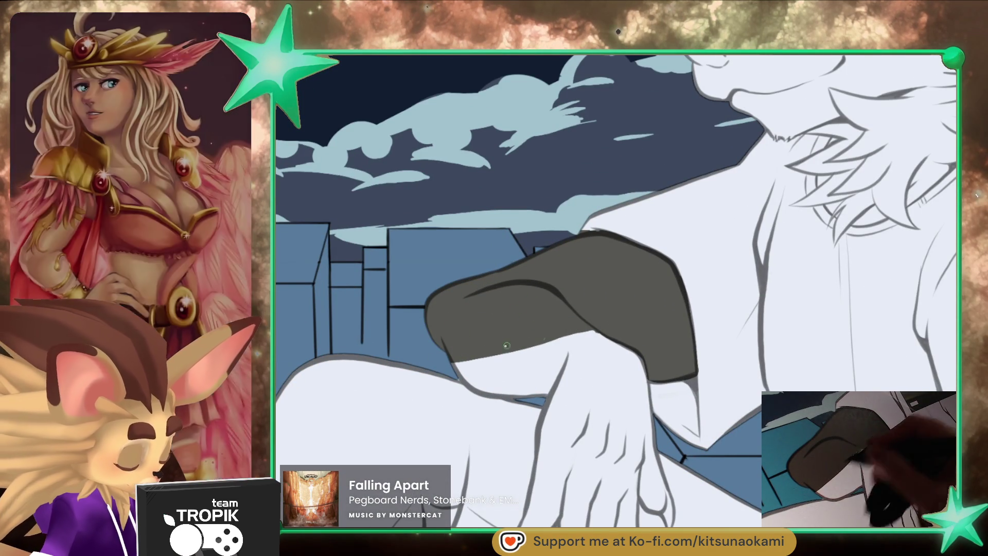
- Close the break in the tail line with dark grey
scroll(517, 344, "down", 5)
scroll(677, 319, "up", 4)
scroll(558, 282, "up", 1)
scroll(559, 282, "up", 1)
mouse_move(591, 359)
left_mouse_down()
mouse_move(591, 237)
mouse_move(576, 285)
left_mouse_up()
- Shade dark grey between the tail lines and ink a dark line down the shadow edge
left_click_drag(571, 242, 592, 315)
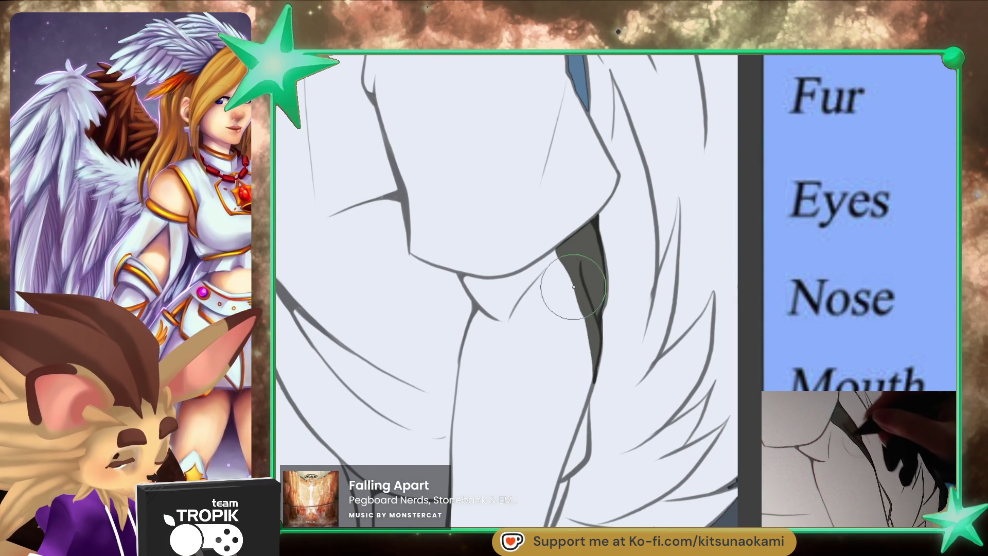
left_click_drag(597, 308, 600, 360)
left_click_drag(565, 263, 586, 324)
mouse_move(563, 229)
left_mouse_down()
mouse_move(592, 257)
mouse_move(566, 258)
mouse_move(600, 378)
left_mouse_up()
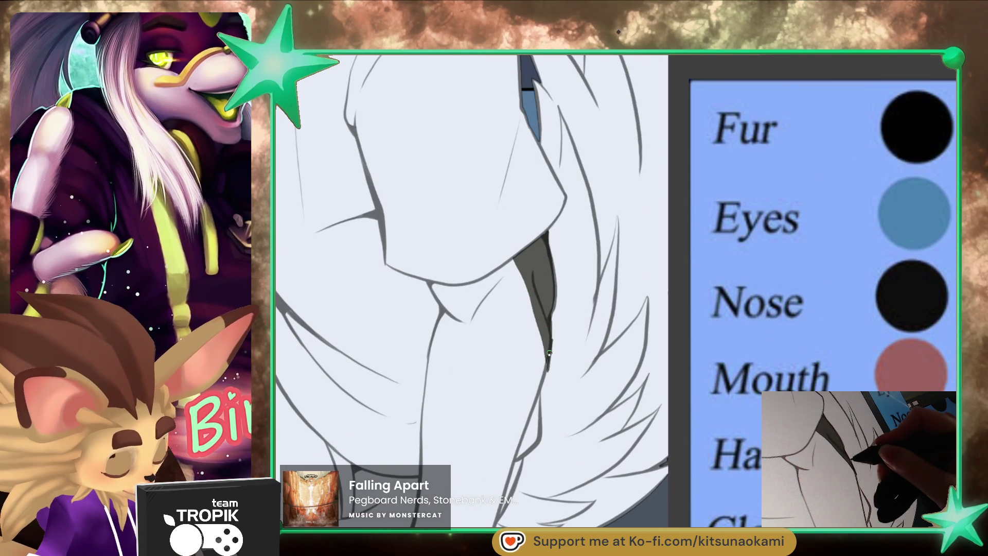
mouse_move(552, 350)
left_mouse_down()
mouse_move(545, 423)
mouse_move(517, 492)
left_mouse_up()
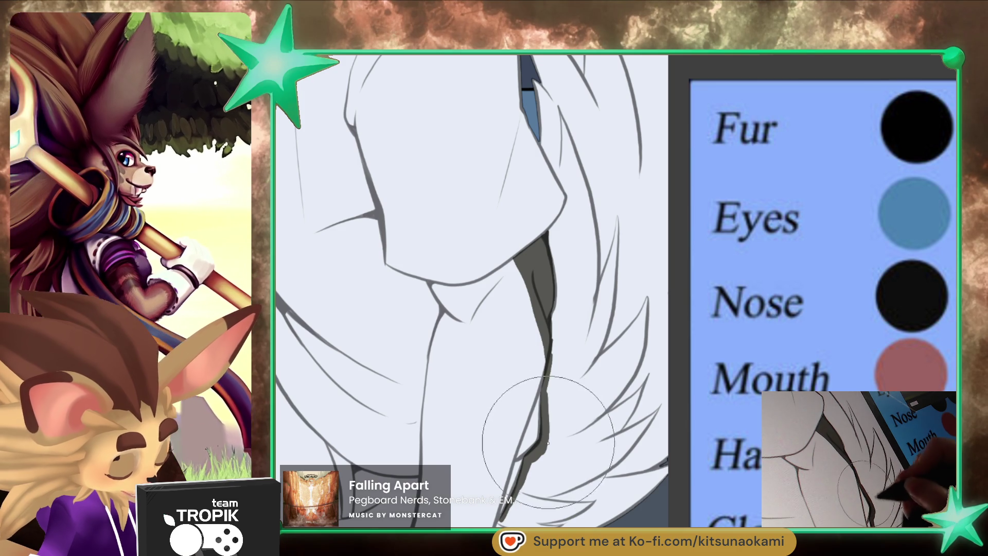
mouse_move(590, 503)
left_mouse_down()
mouse_move(598, 444)
mouse_move(585, 441)
left_mouse_up()
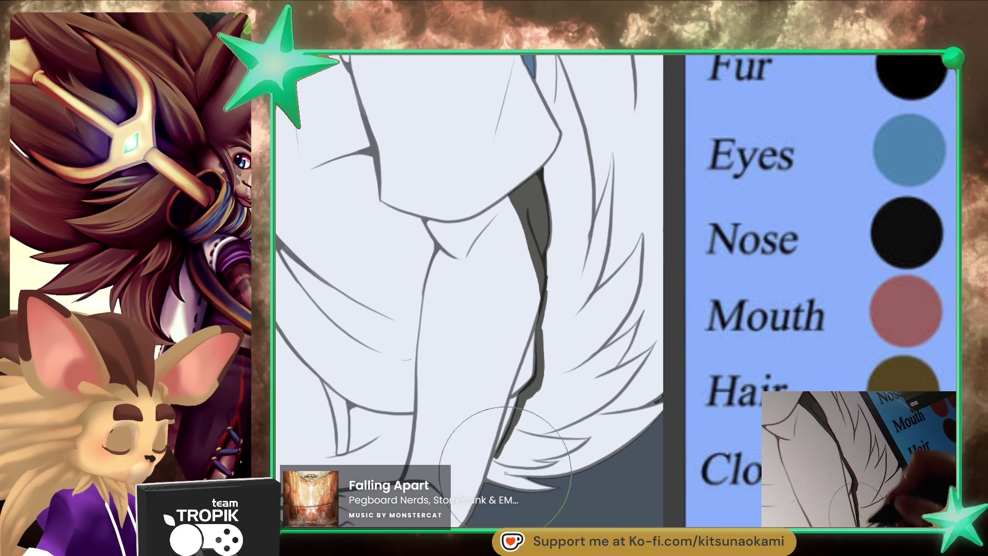
mouse_move(512, 436)
left_mouse_down()
mouse_move(500, 459)
mouse_move(569, 440)
left_mouse_up()
- Brush dark grey over the hair area beside the head, thickening the hair line
mouse_move(605, 425)
left_mouse_down()
mouse_move(584, 353)
mouse_move(554, 385)
left_mouse_up()
mouse_move(554, 315)
left_mouse_down()
mouse_move(558, 178)
mouse_move(617, 288)
mouse_move(680, 272)
left_mouse_up()
scroll(679, 272, "down", 3)
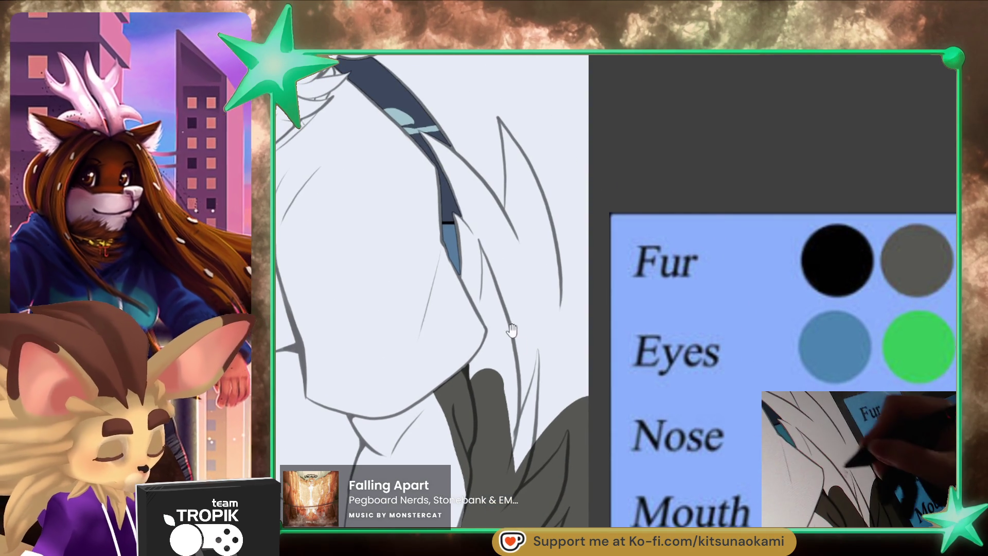
left_click_drag(462, 270, 495, 335)
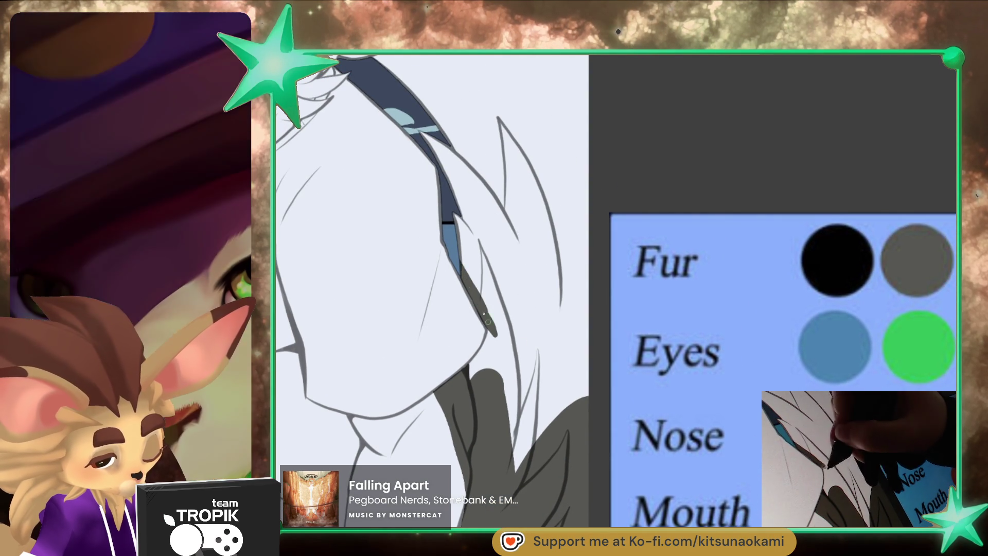
left_click_drag(472, 295, 489, 333)
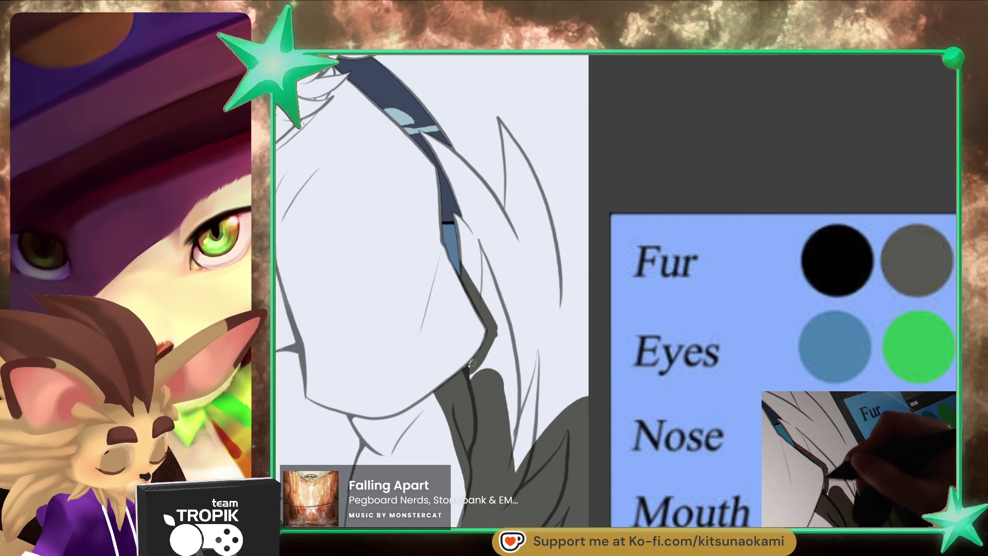
left_click_drag(484, 380, 579, 366)
mouse_move(549, 400)
left_mouse_down()
mouse_move(561, 288)
mouse_move(514, 309)
mouse_move(474, 260)
mouse_move(512, 276)
mouse_move(560, 220)
mouse_move(529, 227)
mouse_move(579, 110)
left_mouse_up()
- Paint the dark grey hair patch behind the head, switching brush sizes with the bracket keys
left_click_drag(576, 176, 577, 348)
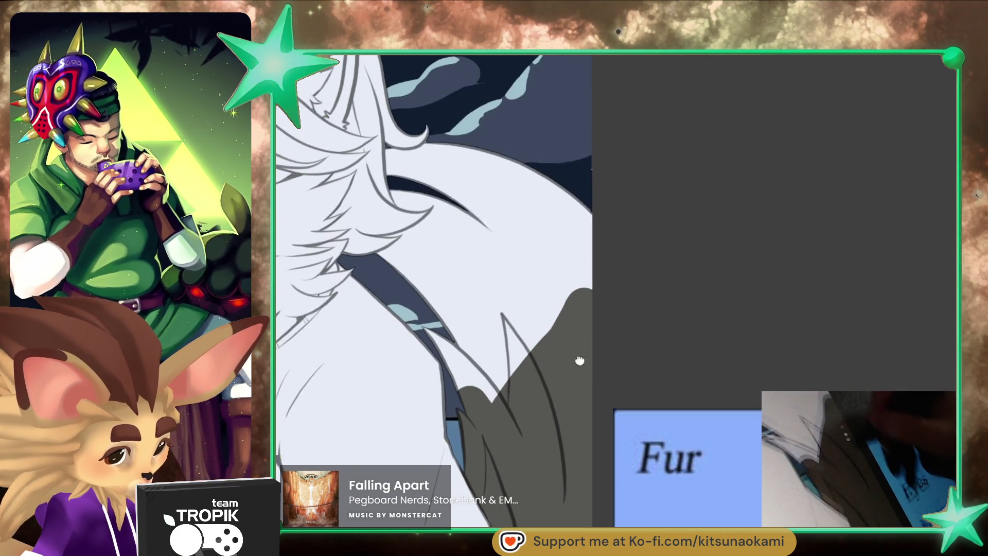
scroll(529, 324, "up", 2)
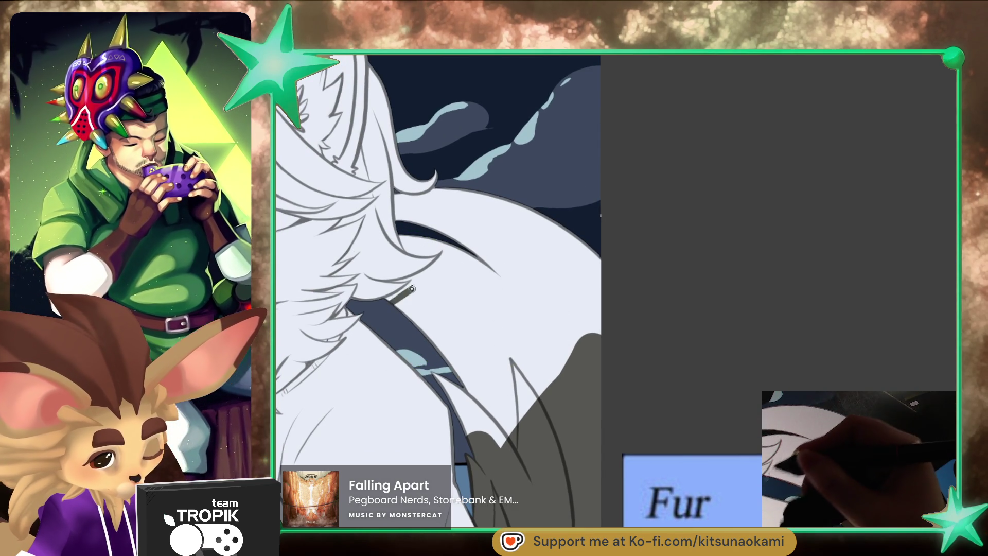
left_click_drag(409, 291, 422, 306)
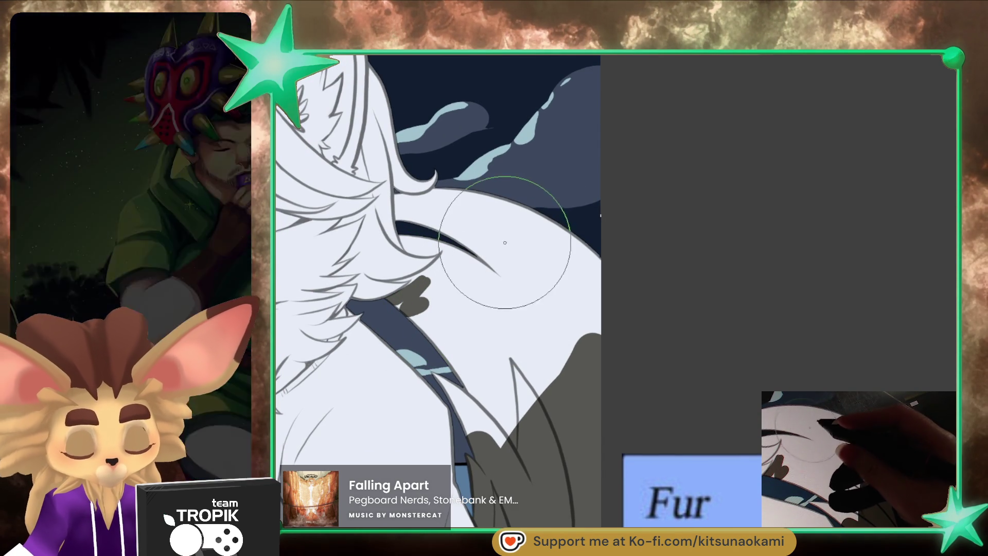
key("bracketleft")
key("bracketleft")
key("bracketleft")
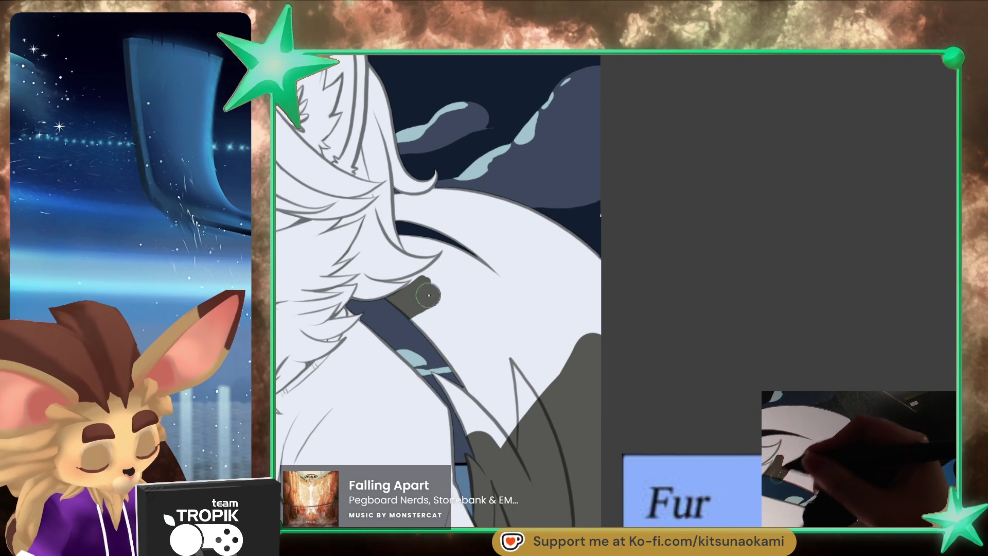
left_click_drag(427, 296, 449, 295)
key("bracketright")
key("bracketright")
key("bracketright")
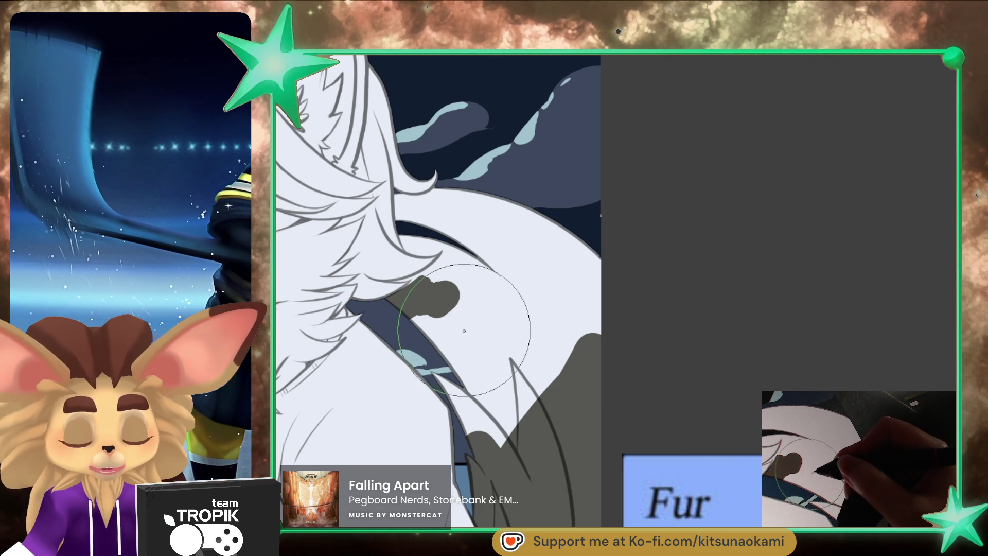
left_click_drag(464, 331, 448, 371)
key("bracketleft")
key("bracketleft")
key("bracketleft")
mouse_move(485, 434)
left_mouse_down()
mouse_move(506, 422)
mouse_move(522, 328)
left_mouse_up()
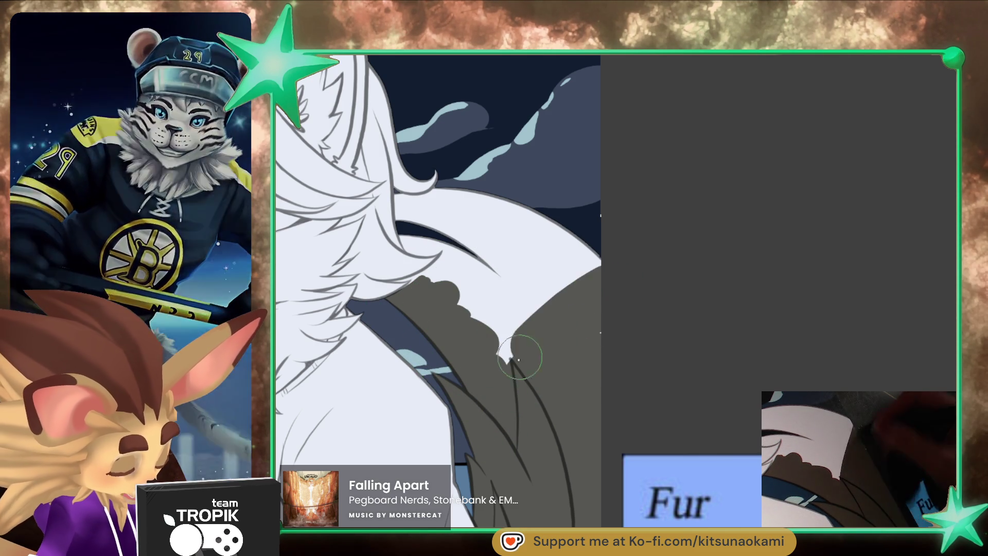
key("bracketright")
key("bracketright")
mouse_move(522, 328)
left_mouse_down()
mouse_move(469, 287)
mouse_move(532, 307)
left_mouse_up()
scroll(532, 307, "up", 3)
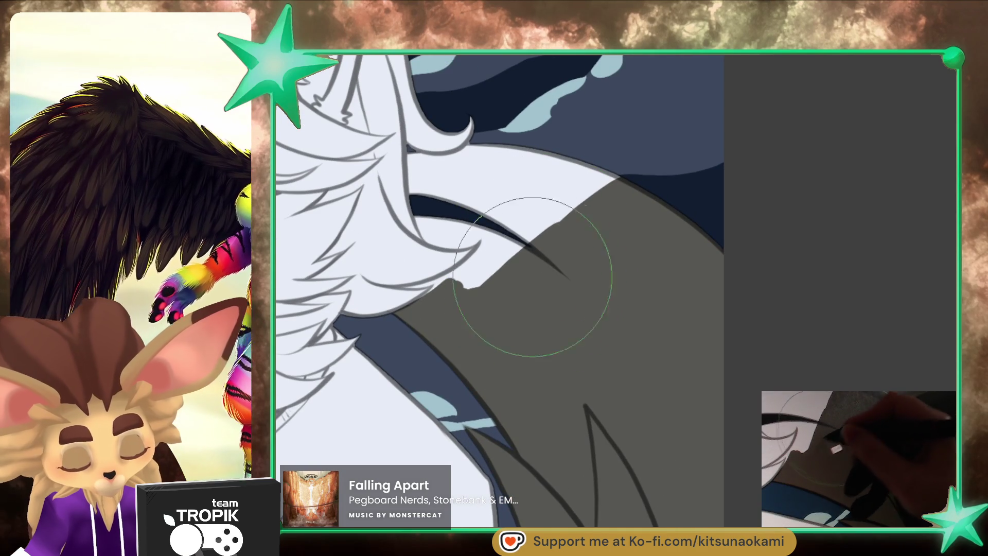
- Fill the light gaps along the hair edge and outline the white fur edge in dark grey
left_click_drag(452, 273, 448, 273)
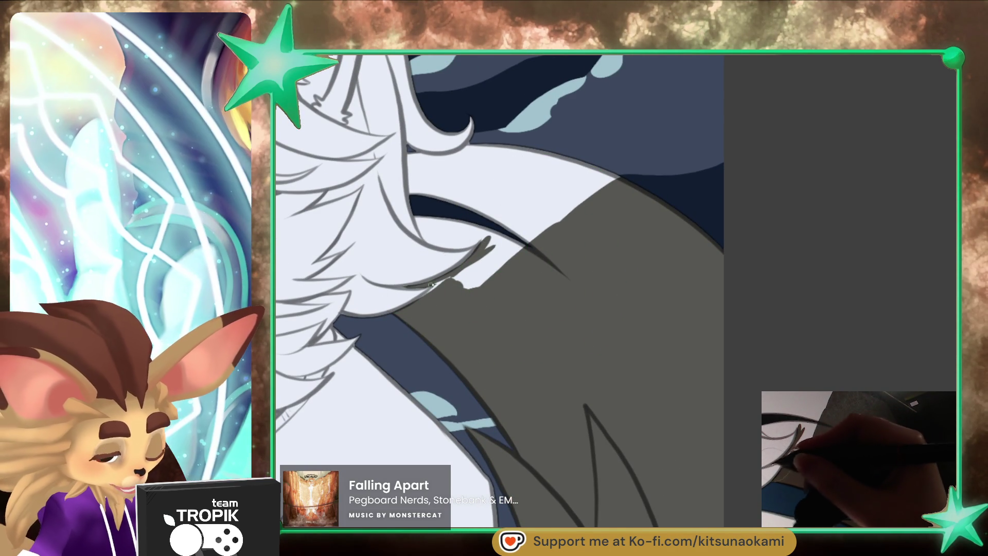
left_click_drag(406, 312, 502, 234)
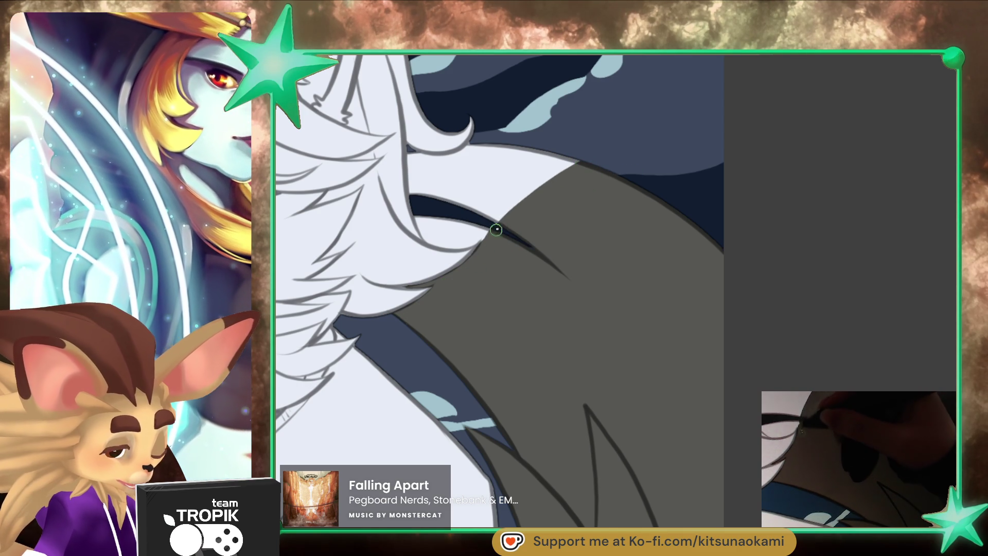
left_click_drag(495, 232, 472, 311)
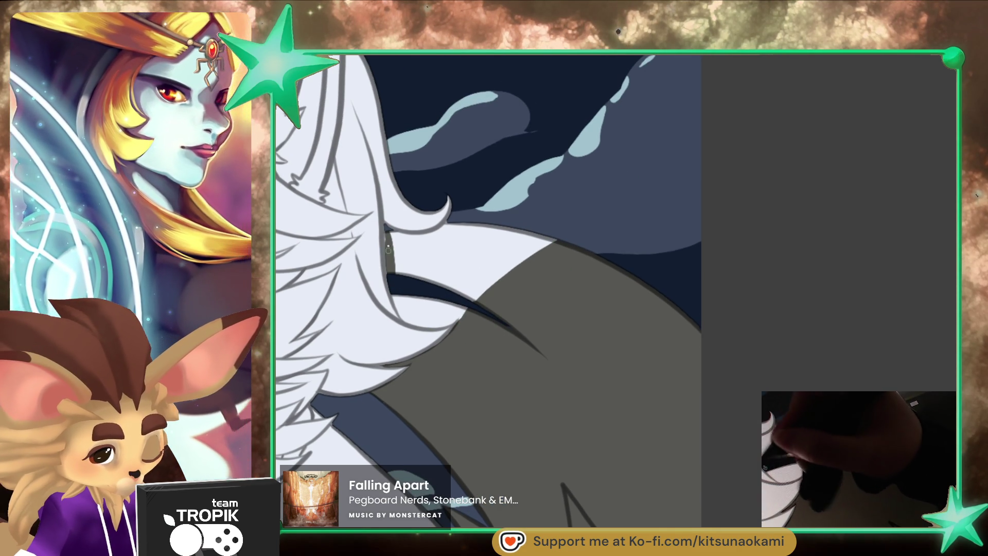
left_click_drag(392, 273, 417, 314)
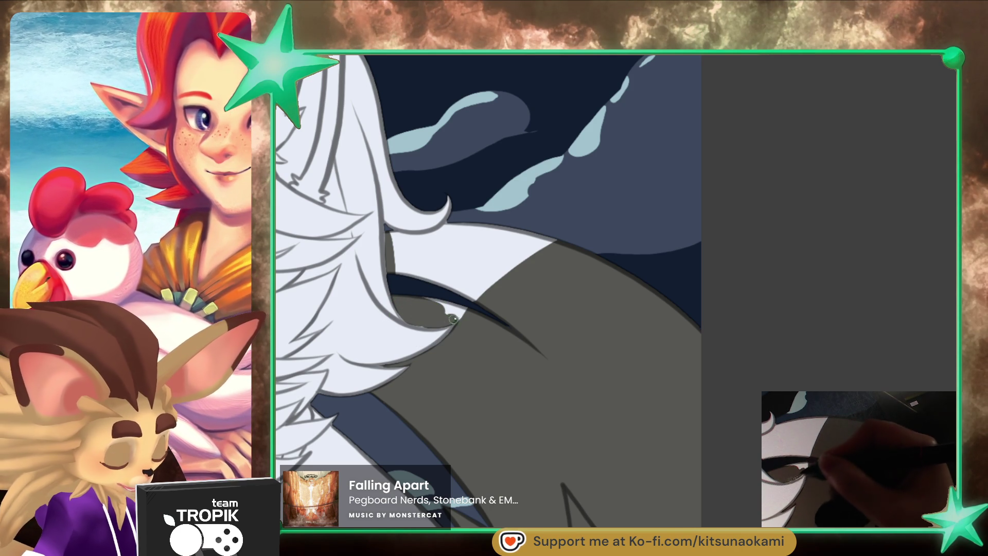
left_click_drag(517, 288, 554, 240)
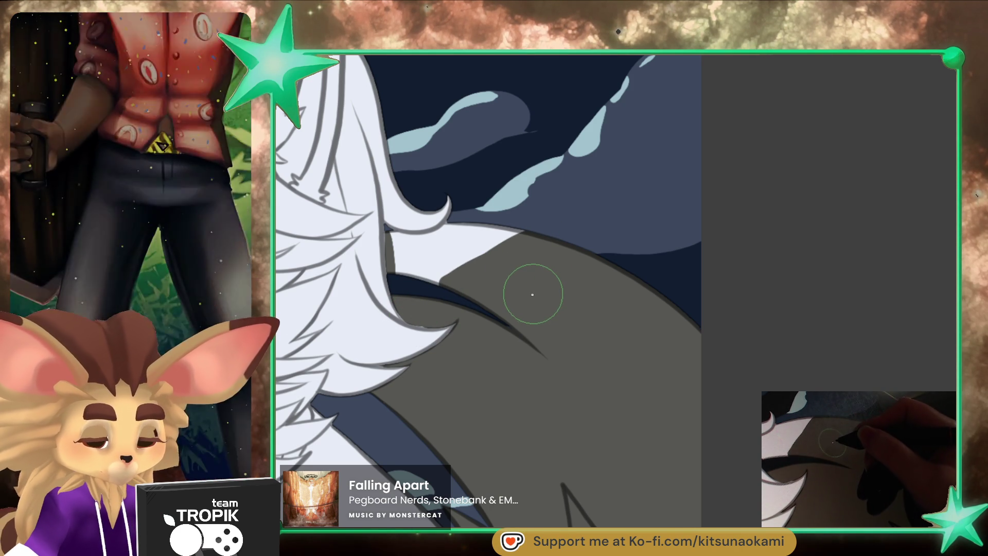
left_click_drag(529, 299, 525, 427)
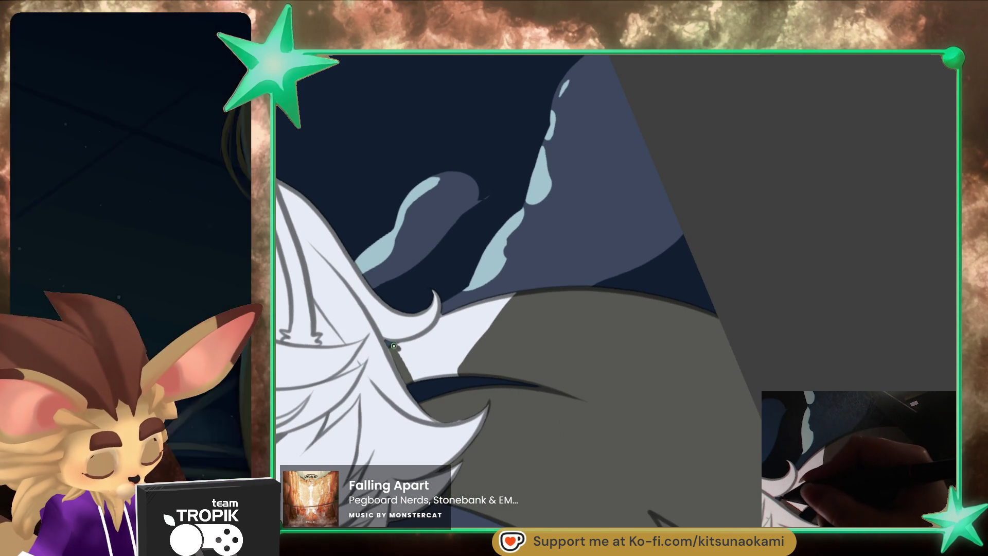
mouse_move(393, 345)
left_mouse_down()
mouse_move(446, 315)
mouse_move(432, 354)
mouse_move(409, 360)
left_mouse_up()
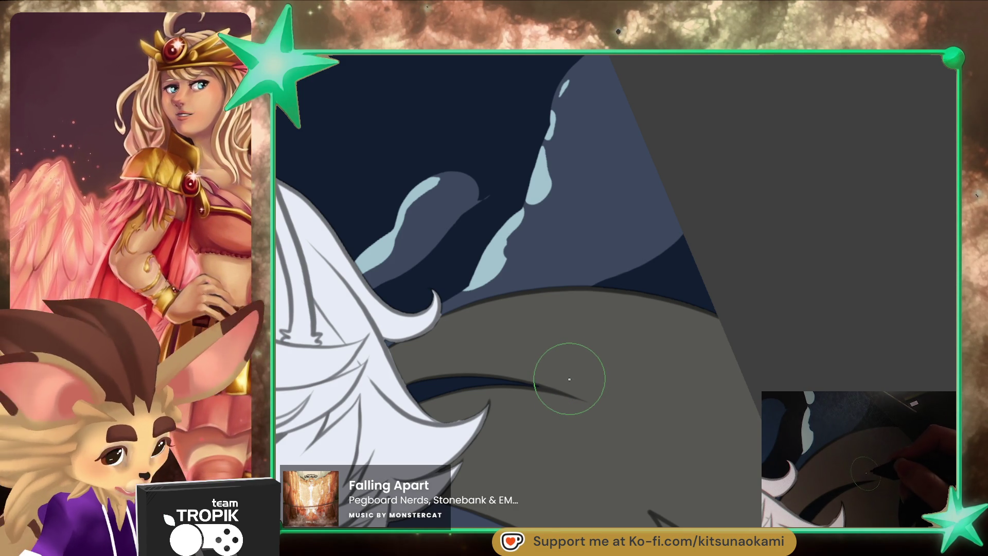
- Rotate the canvas to review the whole figure
mouse_move(560, 417)
left_mouse_down()
mouse_move(673, 430)
mouse_move(595, 481)
mouse_move(515, 344)
mouse_move(644, 375)
mouse_move(714, 431)
mouse_move(687, 443)
left_mouse_up()
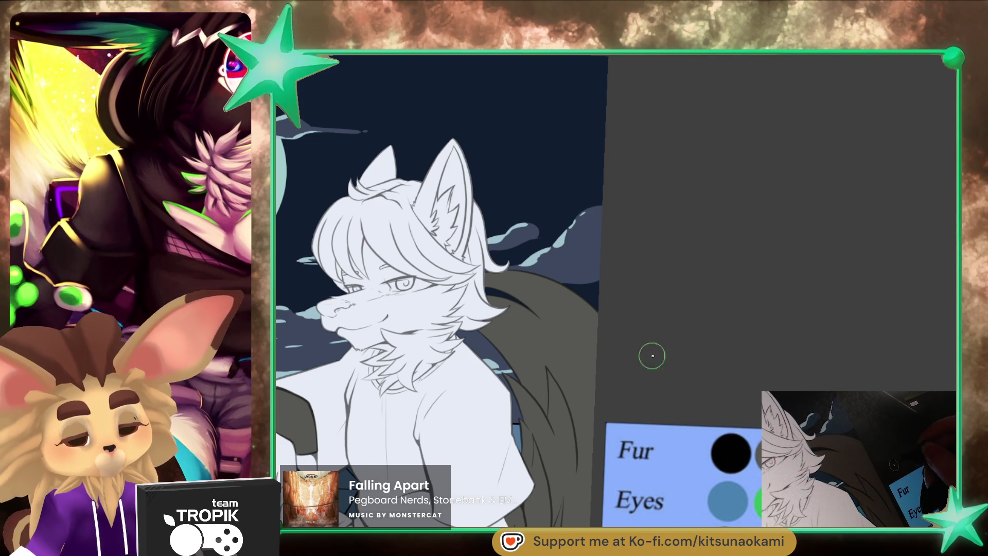
- Zoom in on the face and brush a dark grey band across the muzzle below the eye
left_click_drag(641, 409, 597, 421)
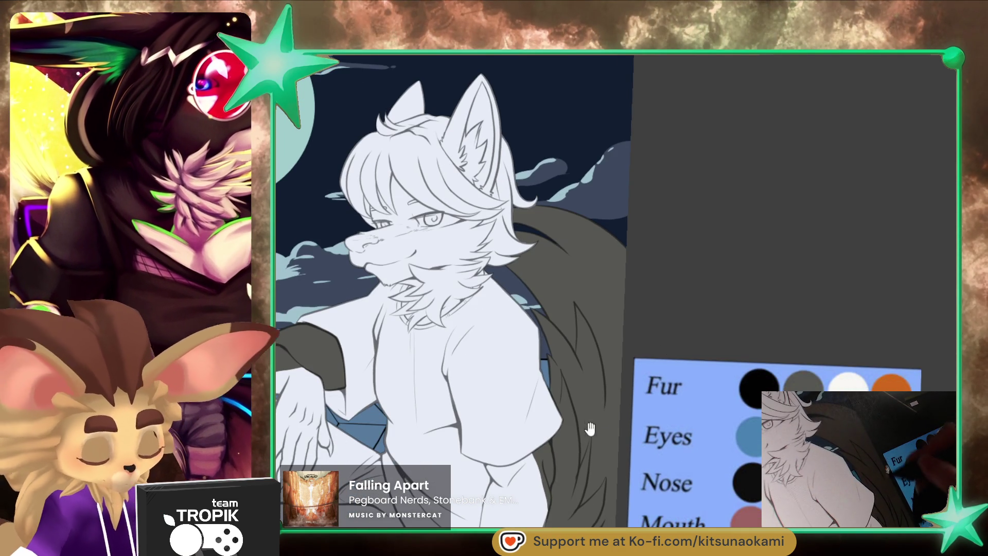
mouse_move(570, 458)
left_mouse_down()
mouse_move(609, 415)
mouse_move(682, 392)
left_mouse_up()
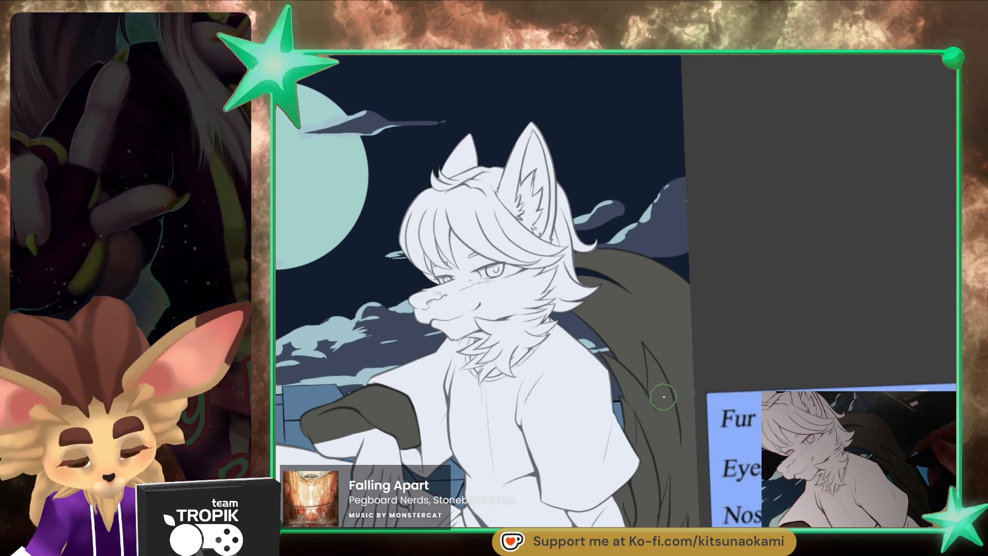
mouse_move(673, 449)
left_mouse_down()
mouse_move(651, 389)
mouse_move(638, 412)
left_mouse_up()
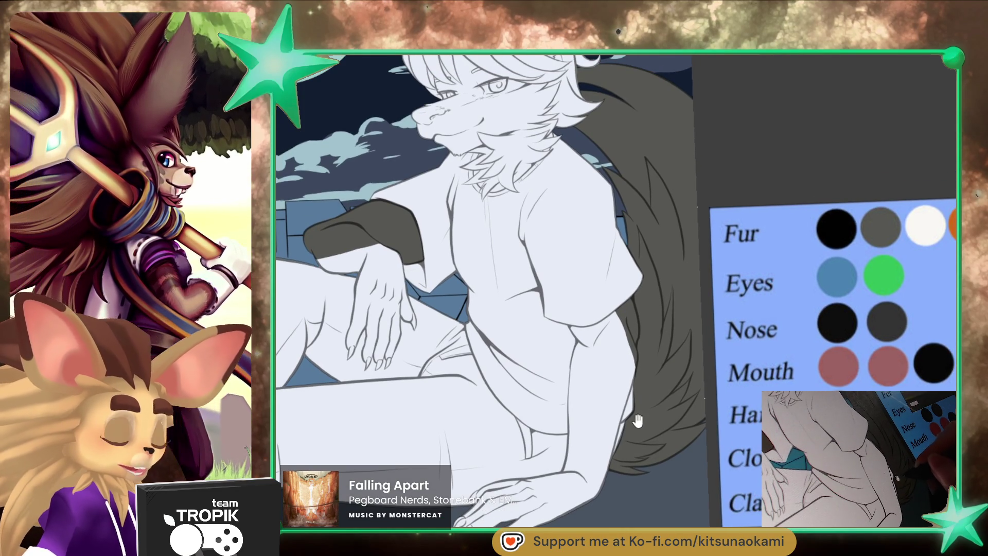
scroll(638, 415, "up", 2)
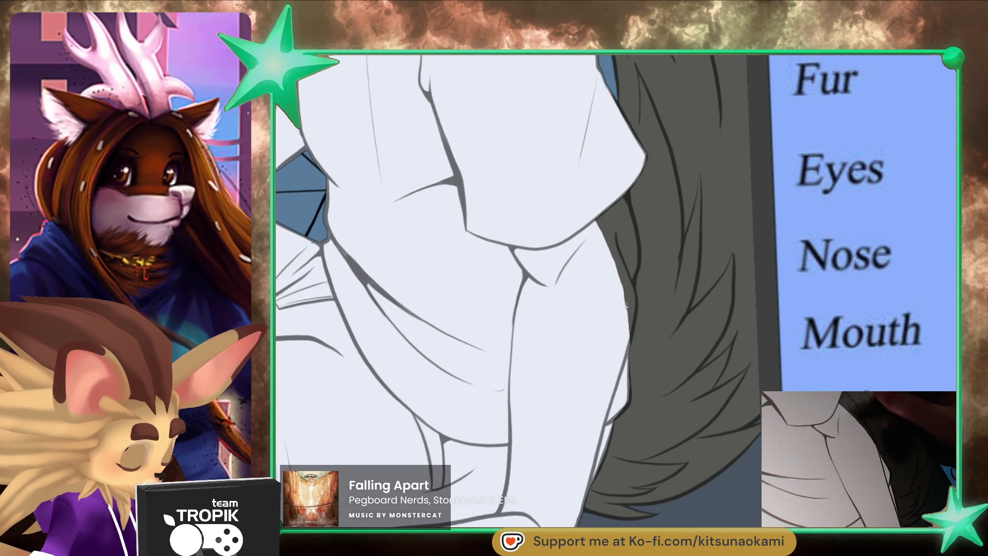
scroll(653, 315, "down", 4)
mouse_move(654, 361)
left_mouse_down()
mouse_move(661, 415)
mouse_move(732, 479)
left_mouse_up()
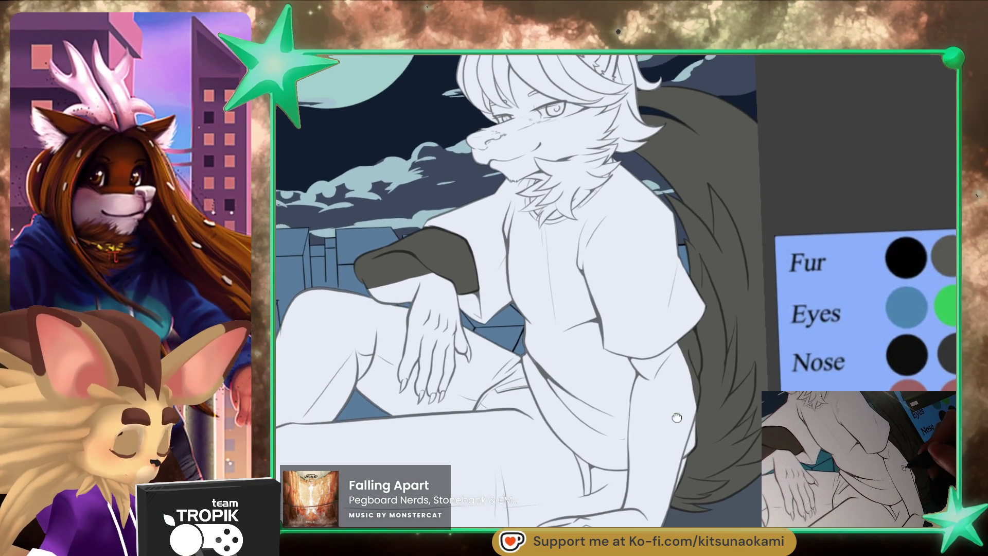
scroll(534, 340, "up", 5)
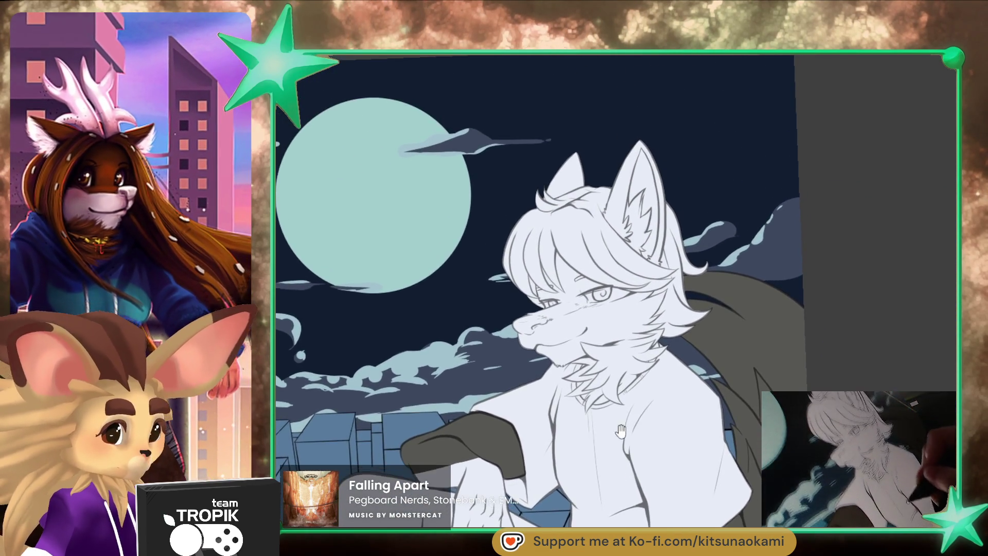
mouse_move(479, 340)
left_mouse_down()
mouse_move(428, 338)
mouse_move(569, 321)
mouse_move(471, 355)
mouse_move(530, 334)
left_mouse_up()
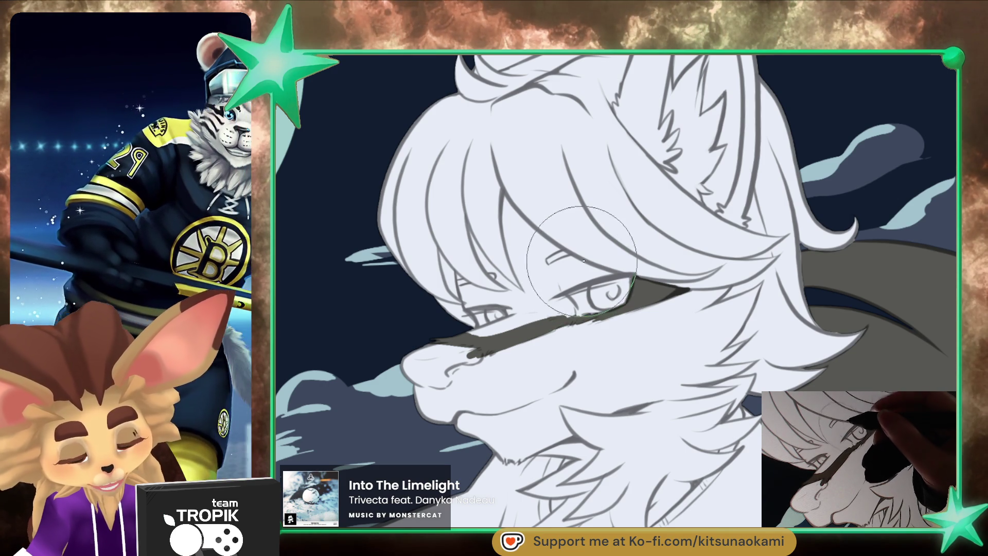
- Widen the dark stripe around the eye corners and toward the cheek, keeping the eye white clear
key("bracketleft")
key("bracketleft")
key("bracketleft")
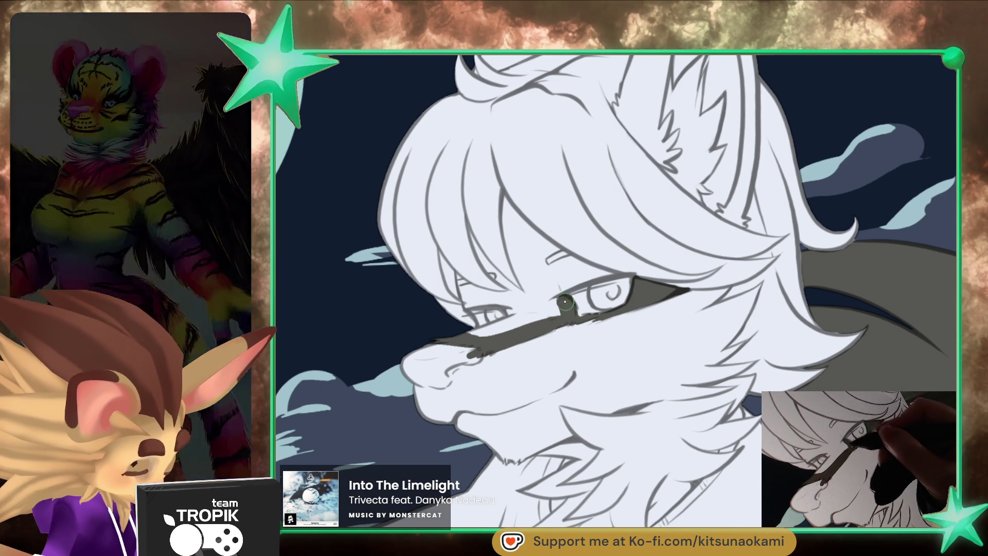
left_click_drag(566, 305, 540, 311)
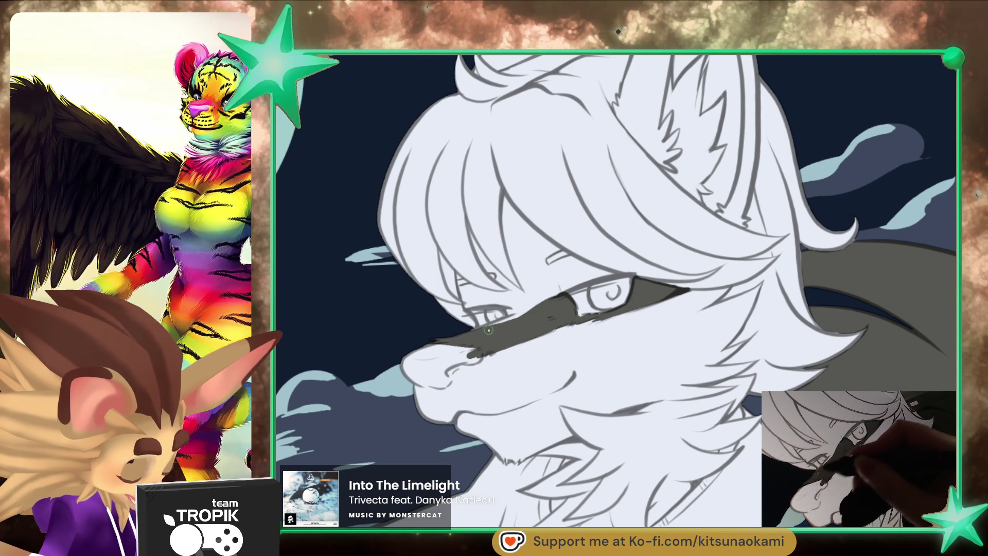
left_click_drag(509, 308, 621, 275)
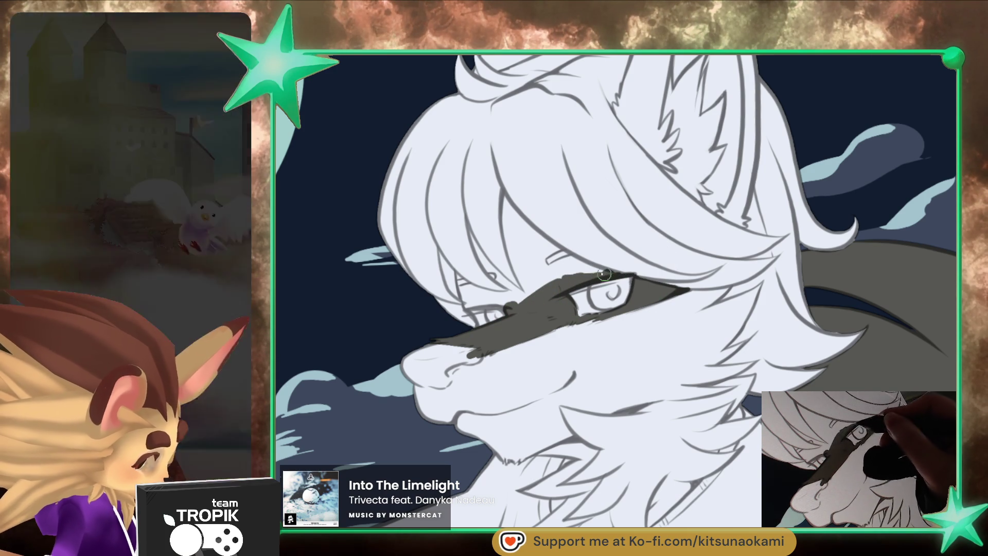
key("bracketright")
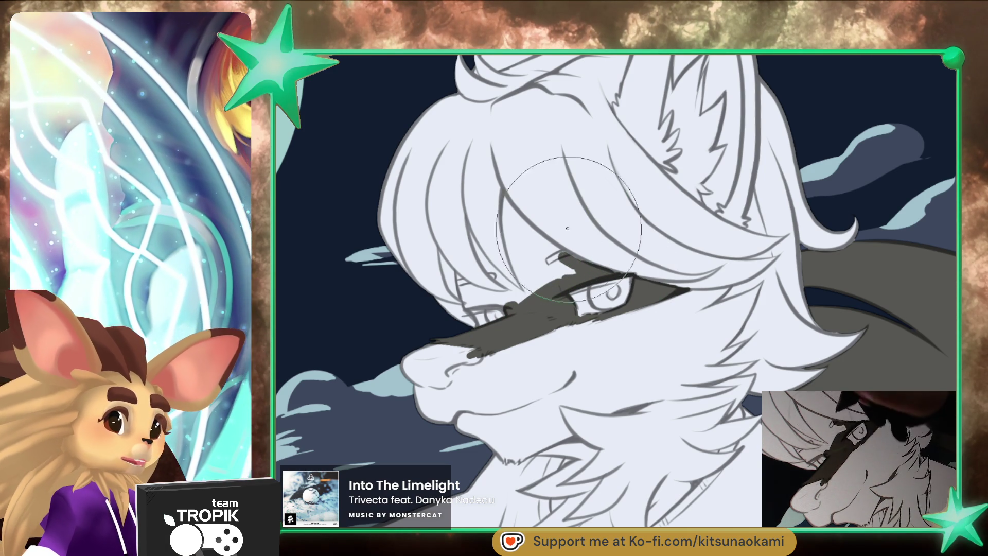
left_click_drag(517, 220, 557, 276)
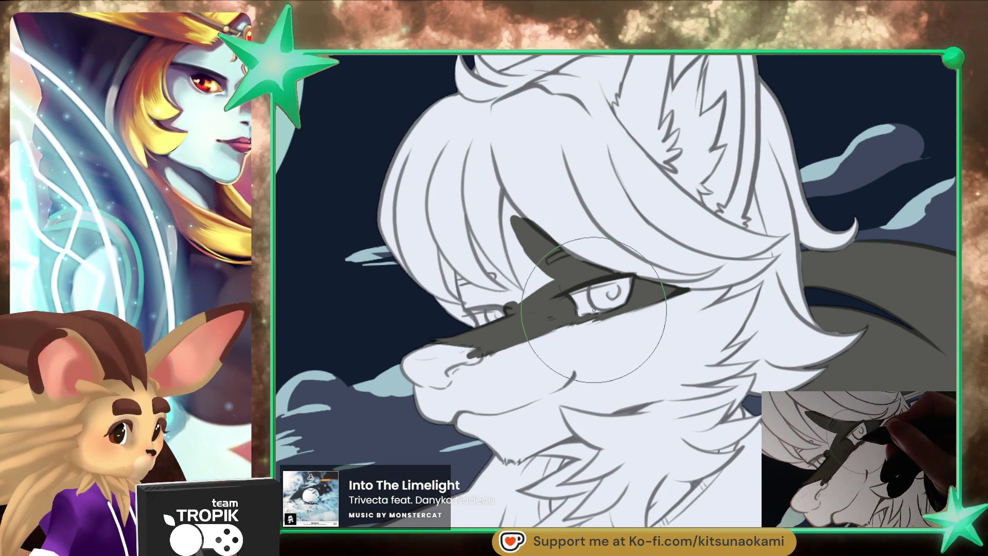
mouse_move(612, 318)
left_mouse_down()
mouse_move(700, 370)
mouse_move(677, 295)
left_mouse_up()
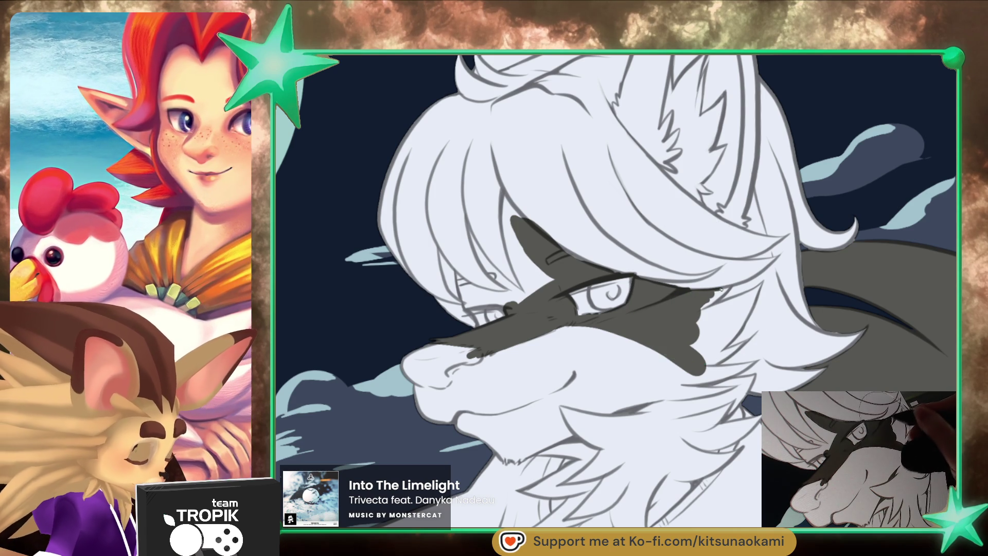
left_click_drag(747, 293, 705, 314)
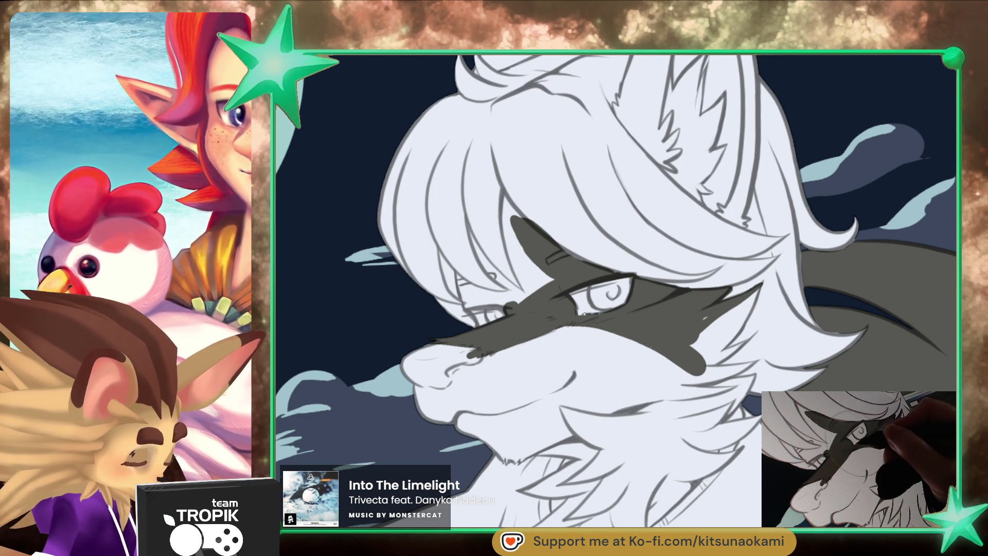
left_click_drag(566, 280, 580, 278)
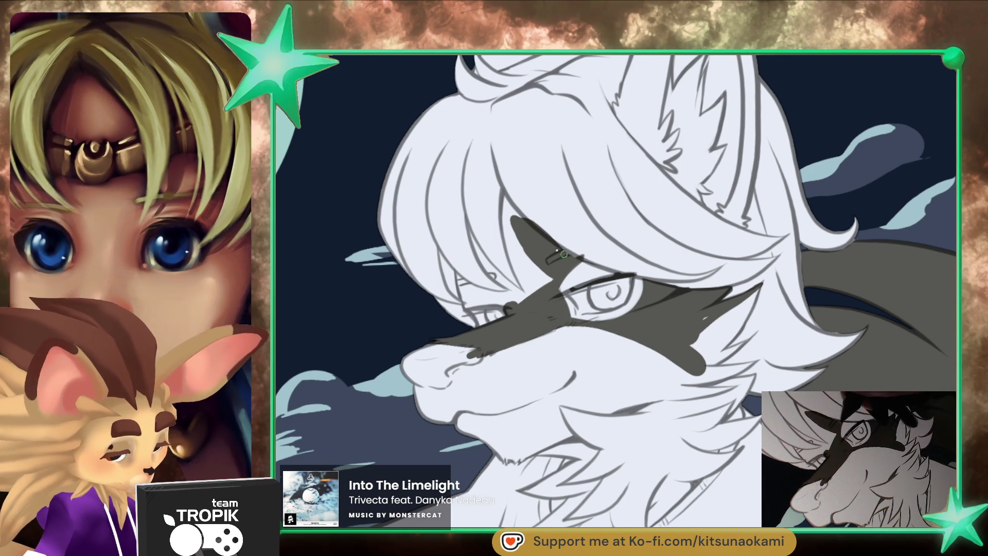
- Paint dark grey along the hair strands and into the gaps beside the eye
left_click_drag(528, 225, 533, 286)
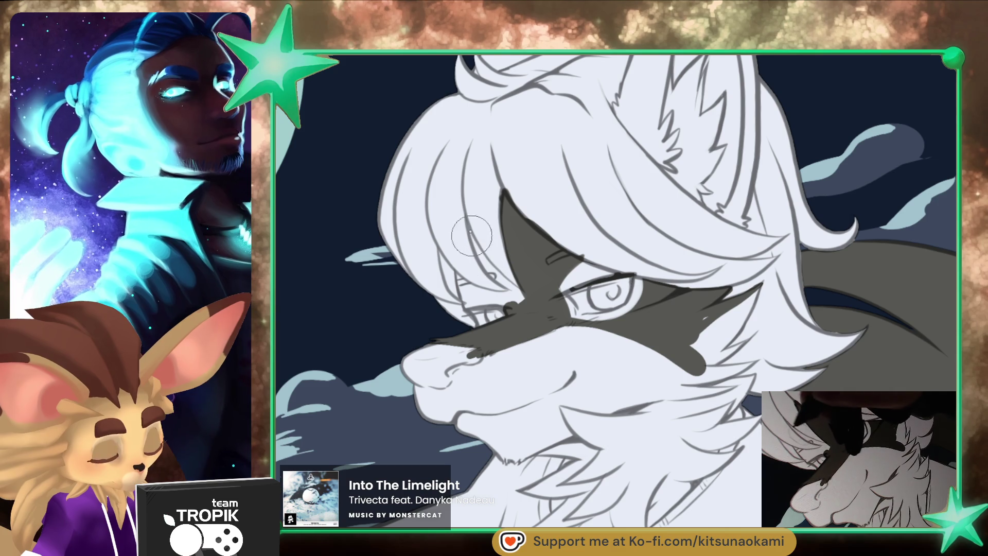
left_click_drag(520, 298, 466, 209)
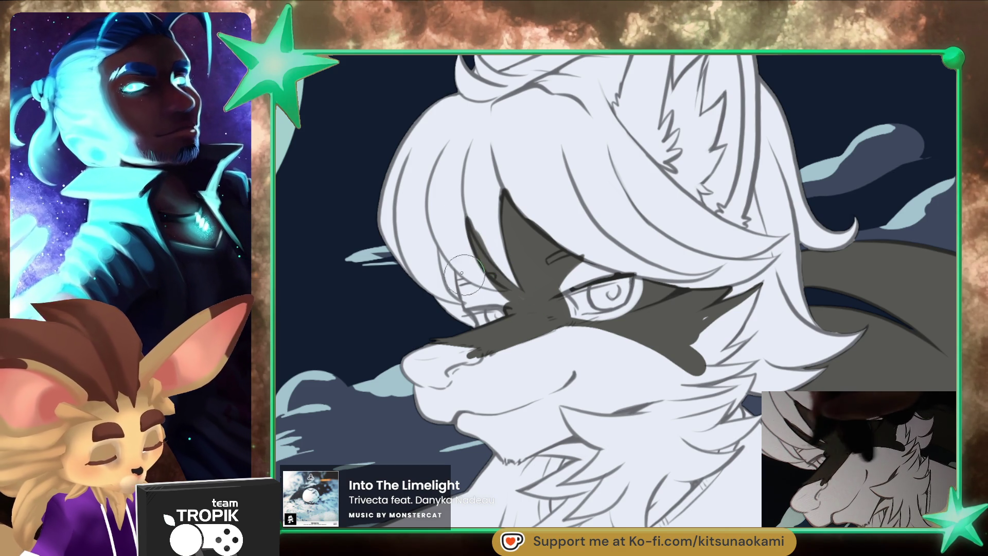
mouse_move(494, 288)
left_mouse_down()
mouse_move(458, 268)
mouse_move(473, 324)
left_mouse_up()
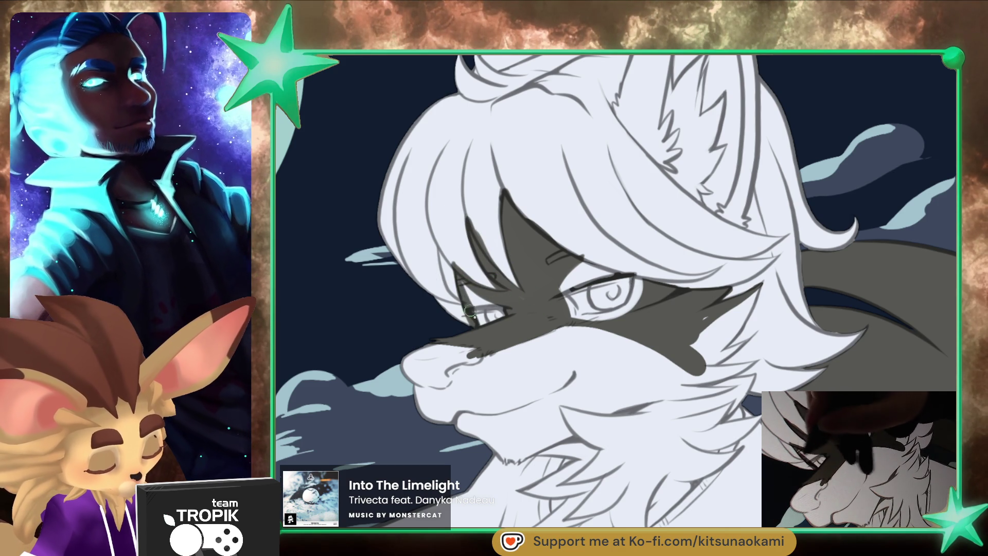
left_click_drag(515, 294, 479, 324)
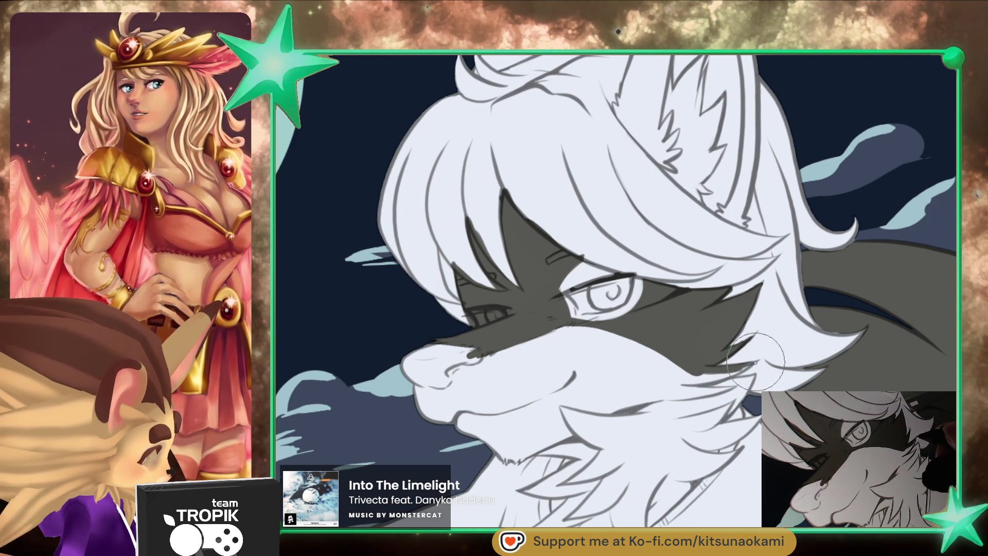
- Add the dark marking along the jaw line and touch up the left eye area
left_click_drag(706, 378, 751, 377)
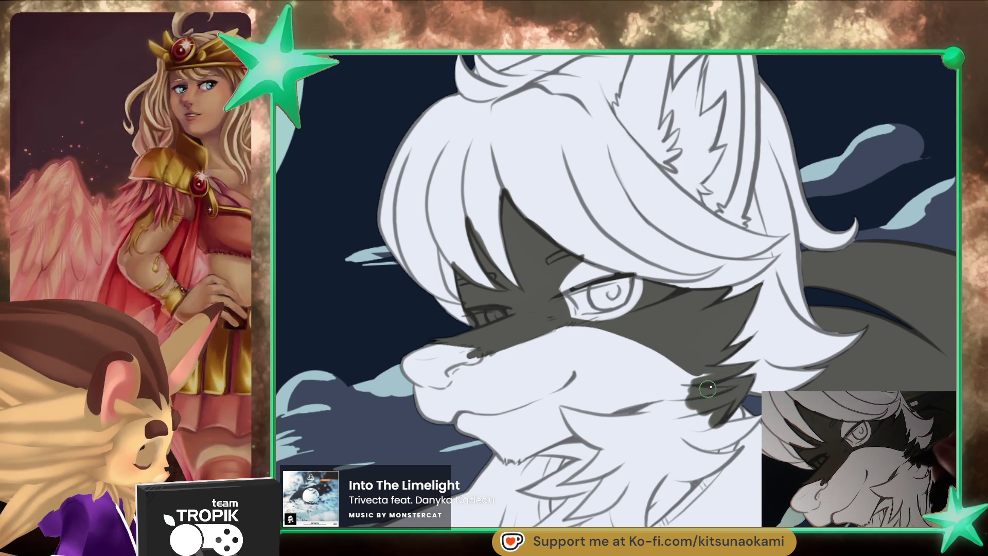
key("bracketright")
key("bracketleft")
key("bracketleft")
key("bracketleft")
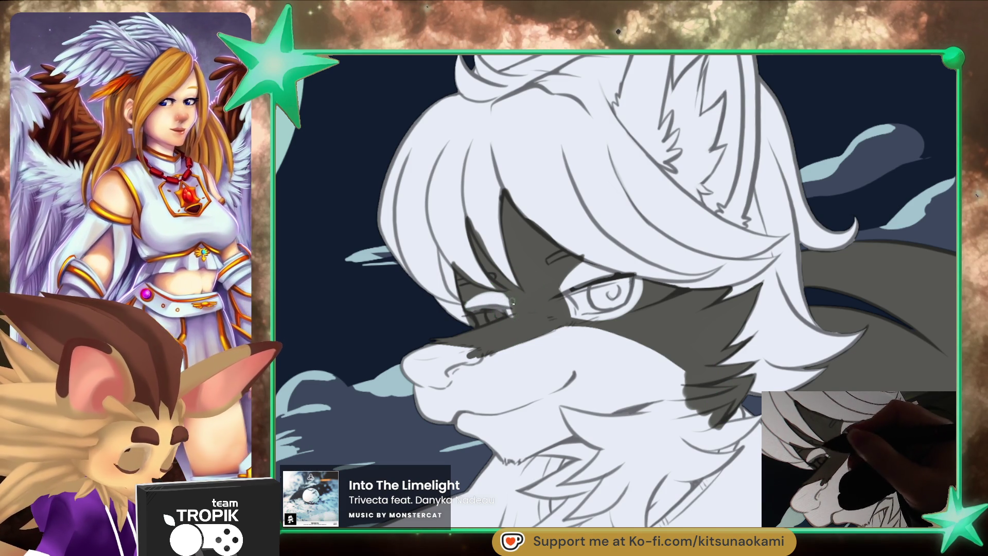
key("bracketright")
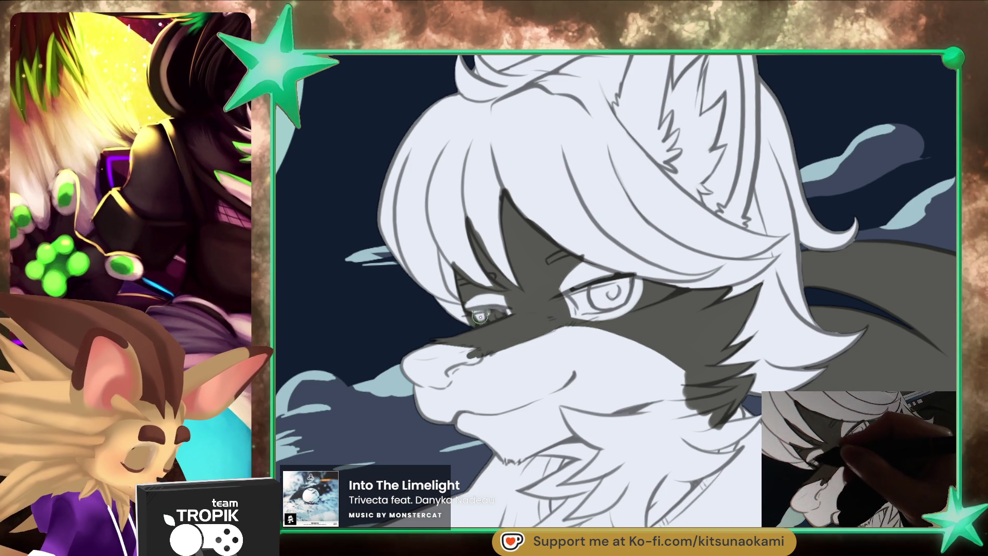
left_click_drag(478, 312, 495, 309)
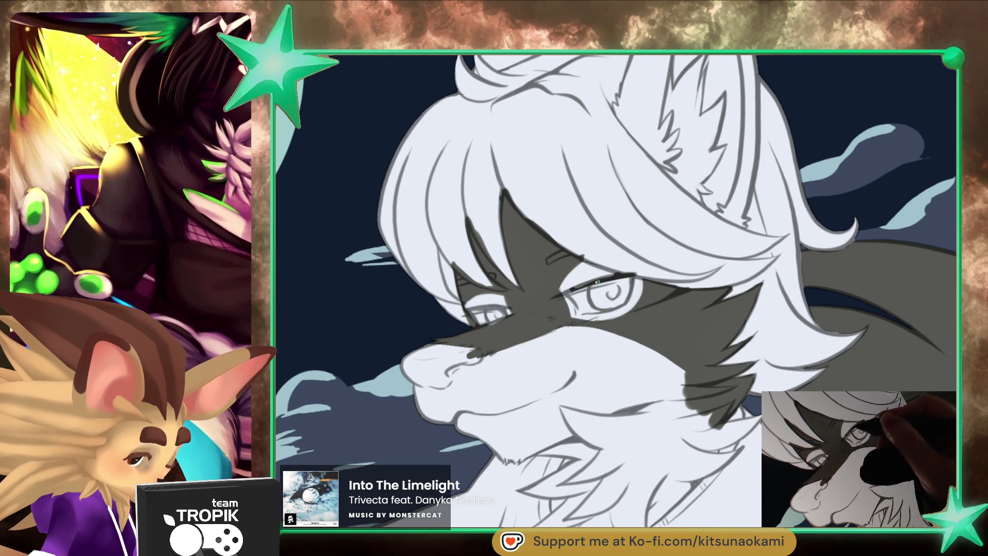
key("bracketright")
key("bracketright")
key("bracketright")
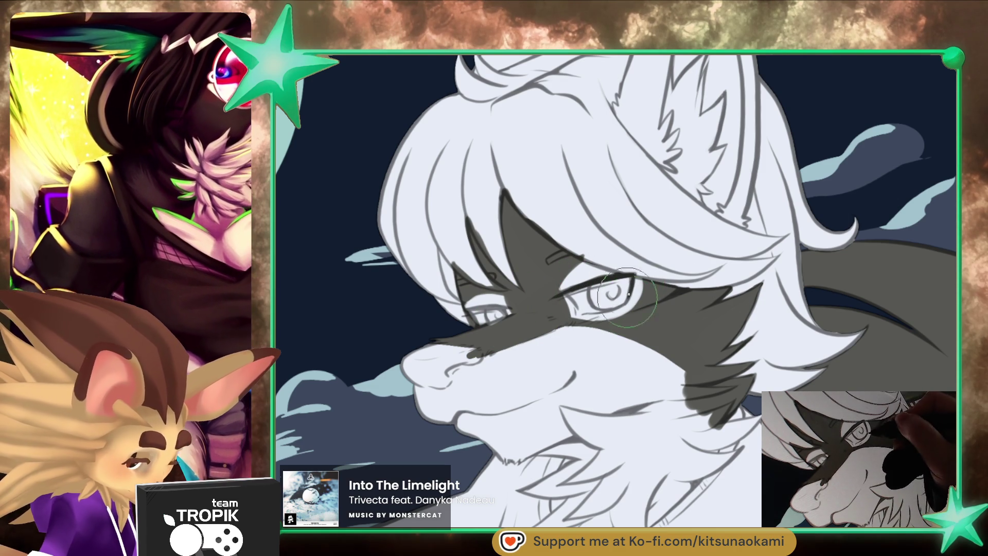
key("bracketleft")
key("bracketleft")
key("bracketleft")
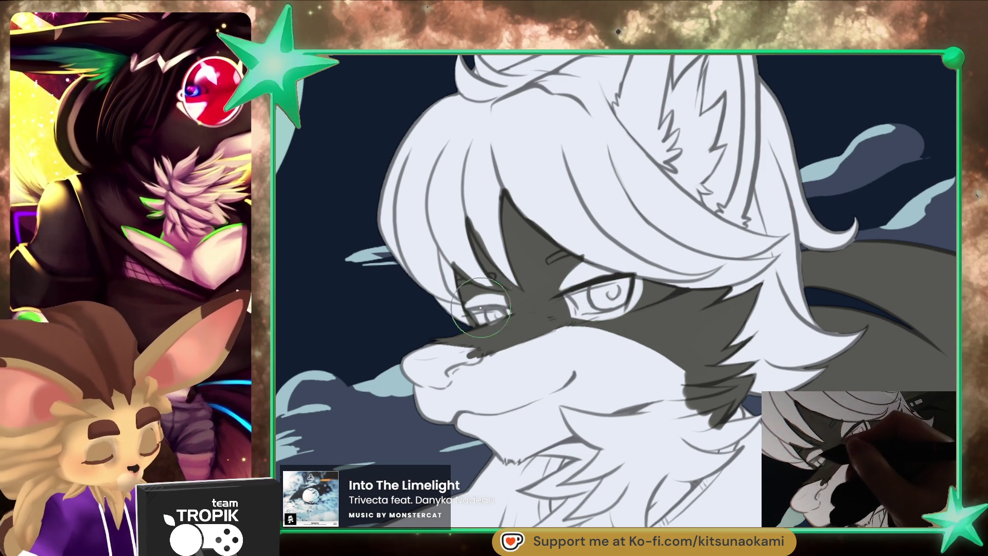
key("bracketright")
key("bracketright")
key("bracketright")
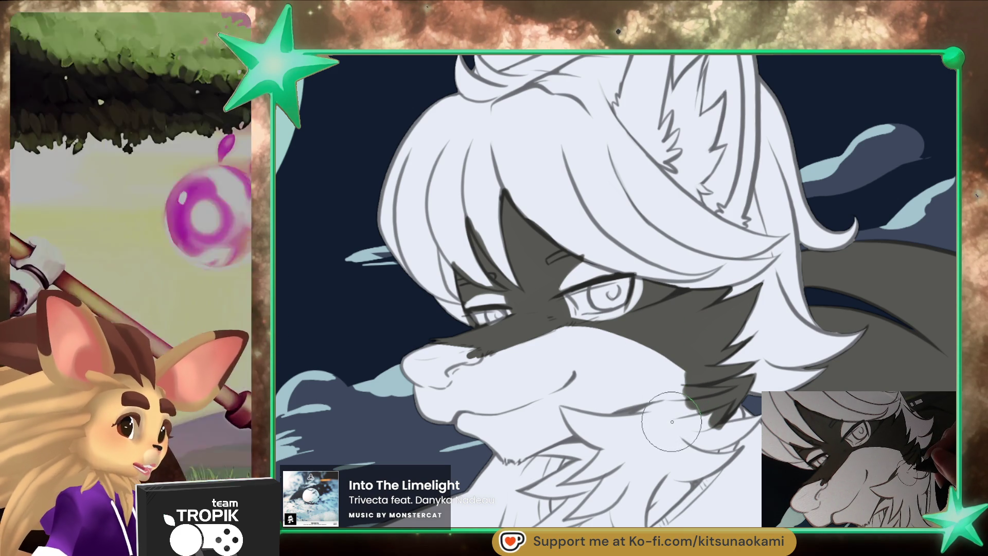
scroll(849, 407, "down", 5)
scroll(619, 265, "up", 5)
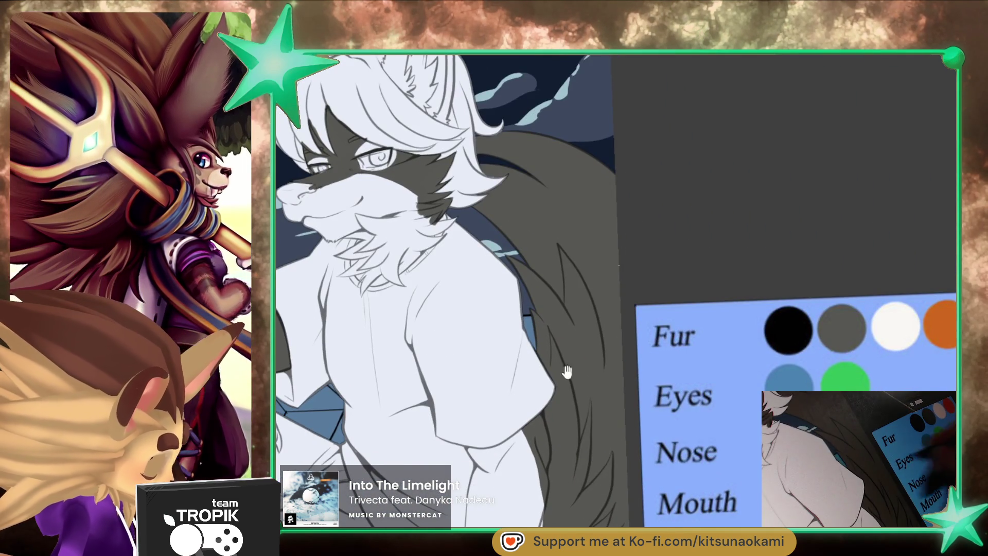
scroll(609, 378, "down", 5)
scroll(514, 289, "up", 6)
mouse_move(509, 270)
left_mouse_down()
mouse_move(479, 280)
mouse_move(494, 309)
mouse_move(515, 319)
left_mouse_up()
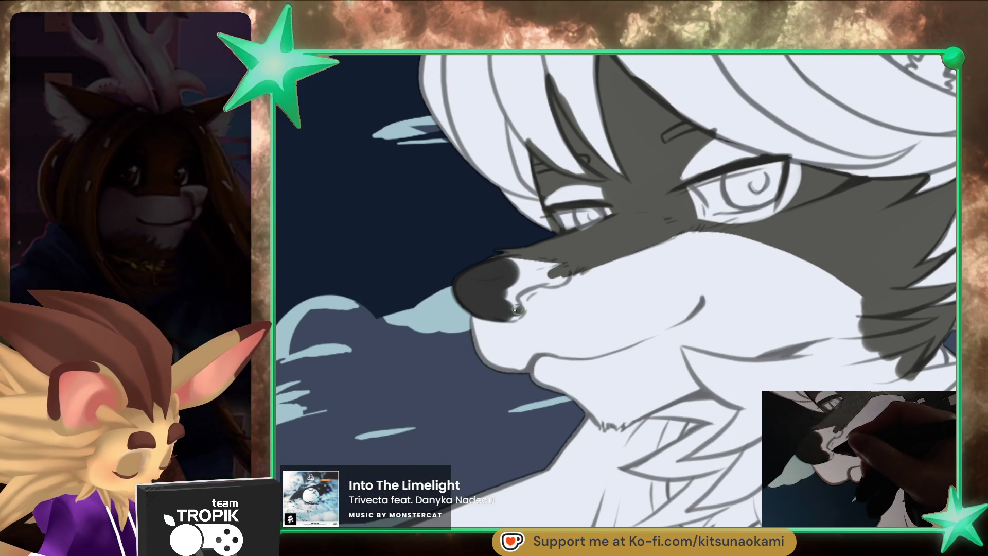
left_click_drag(526, 273, 516, 310)
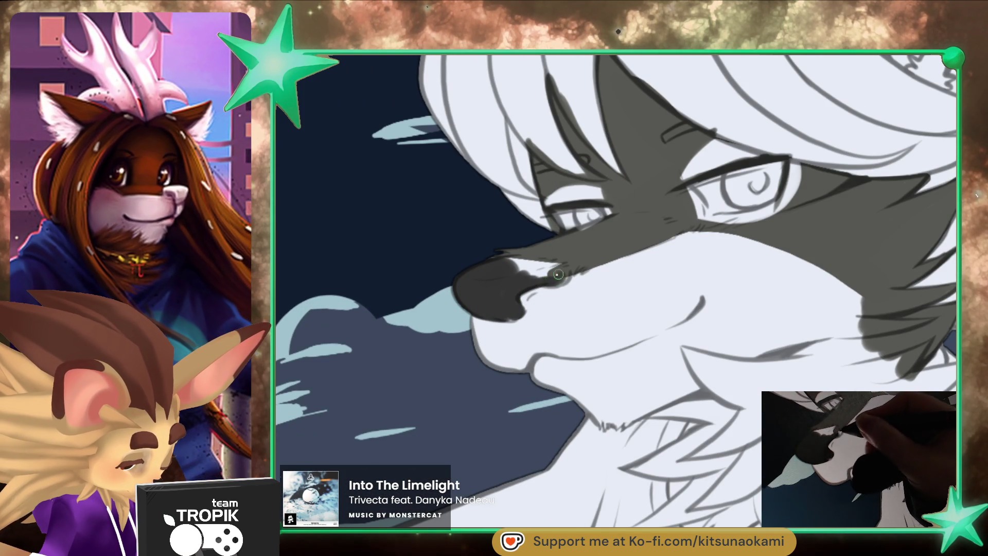
left_click_drag(519, 265, 533, 259)
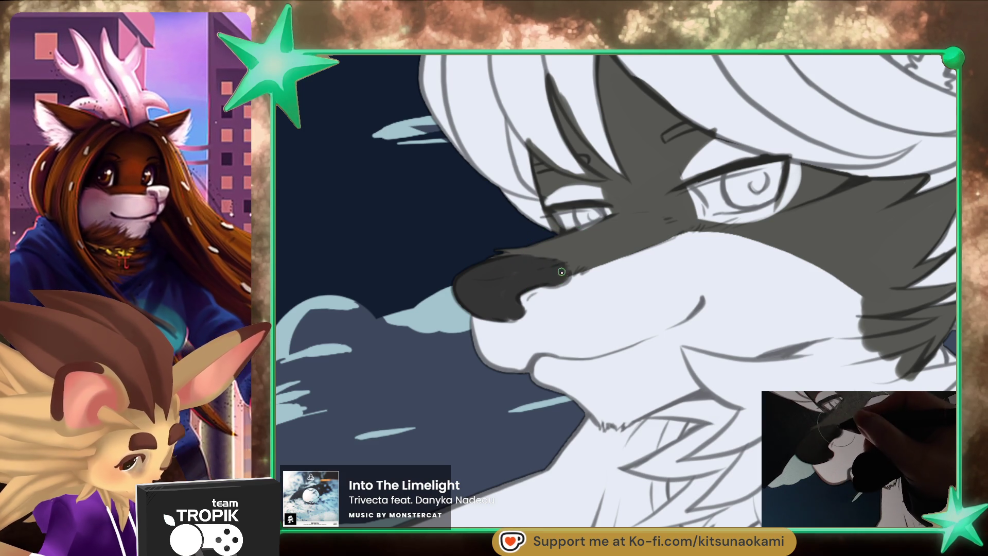
left_click_drag(494, 291, 511, 312)
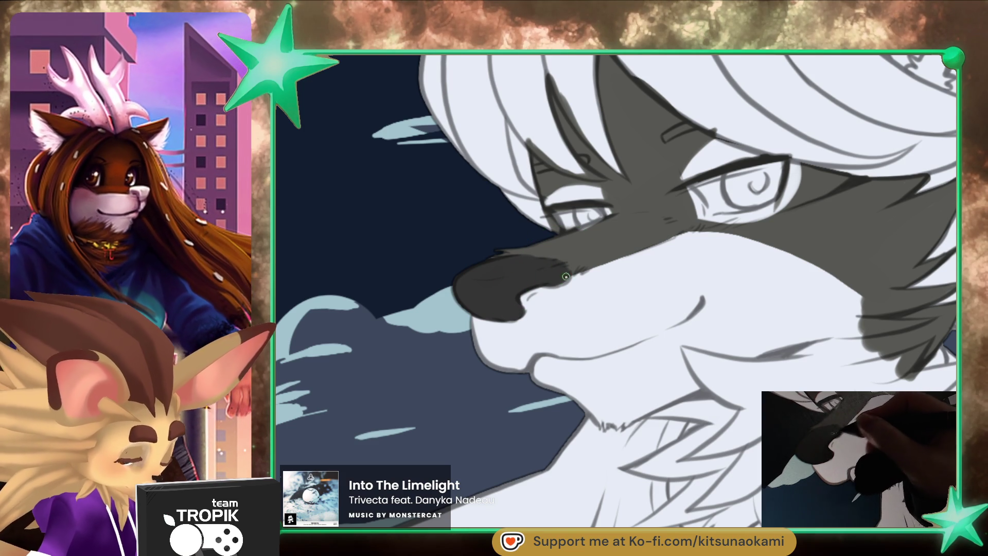
scroll(638, 309, "down", 10)
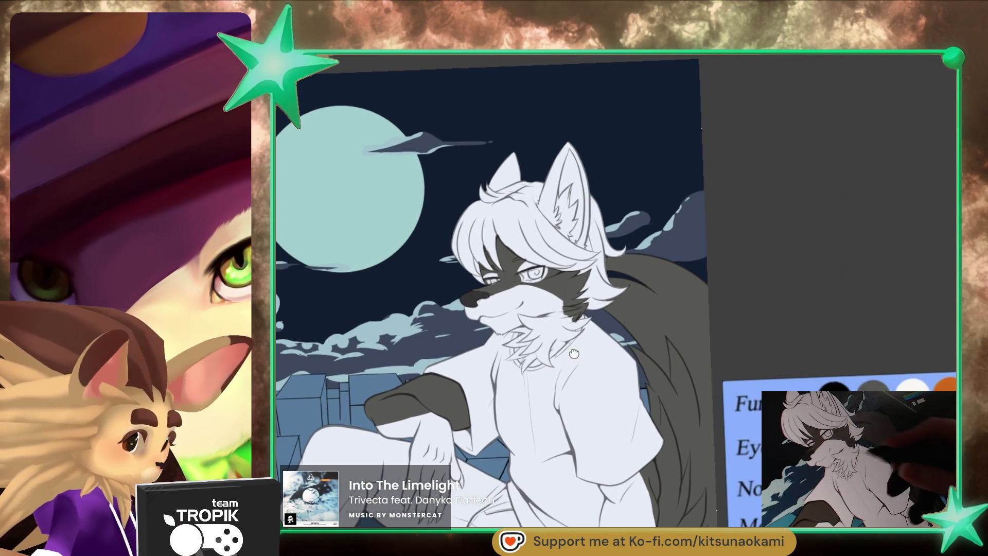
scroll(681, 388, "up", 10)
scroll(682, 389, "up", 5)
left_click_drag(638, 355, 617, 365)
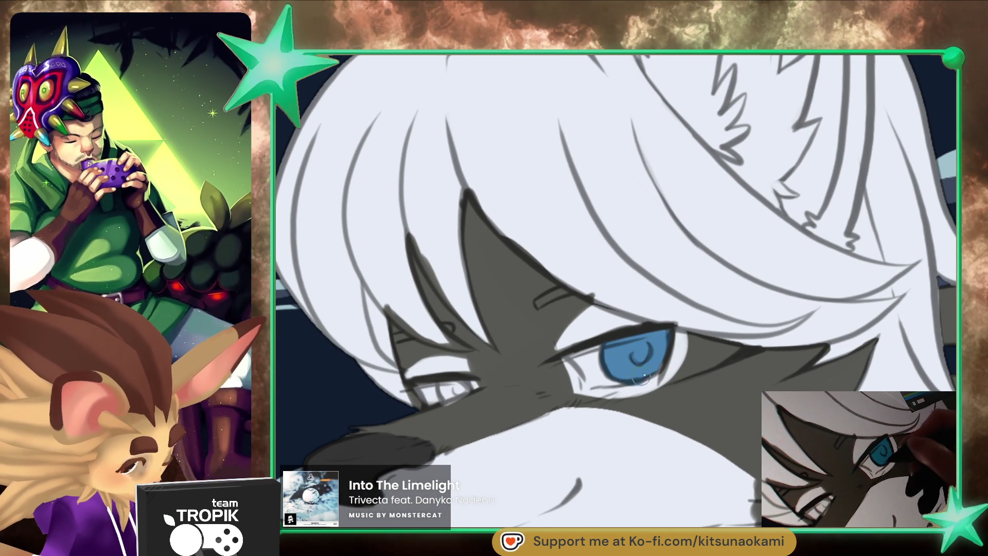
- Paint a blue iris into the second eye and give it a dark pupil
left_click_drag(444, 392, 459, 400)
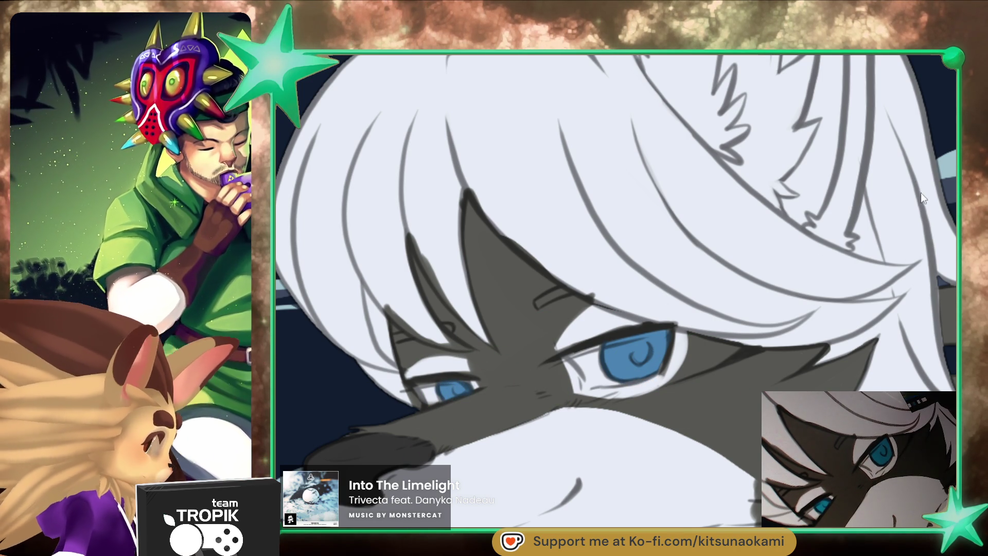
left_click_drag(638, 345, 640, 355)
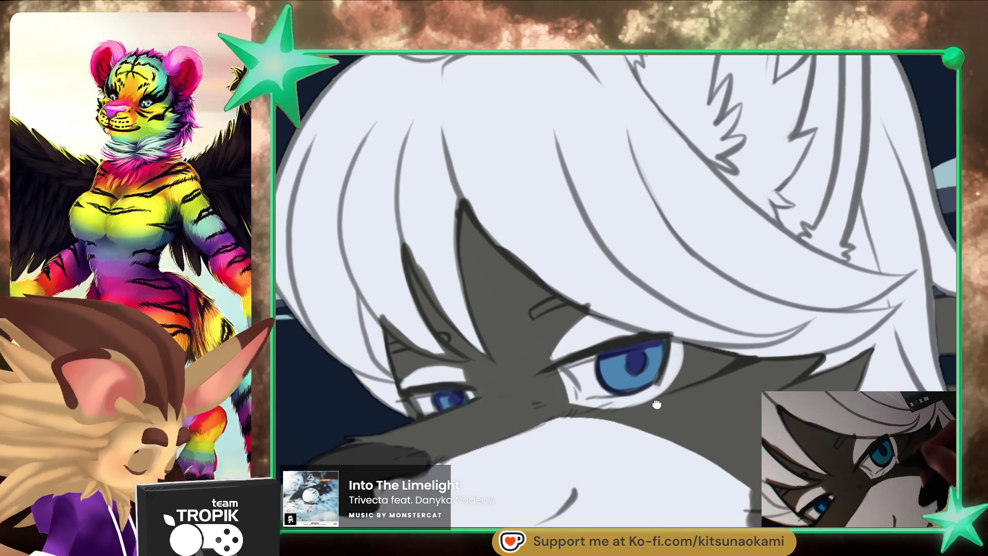
left_click_drag(662, 395, 666, 363)
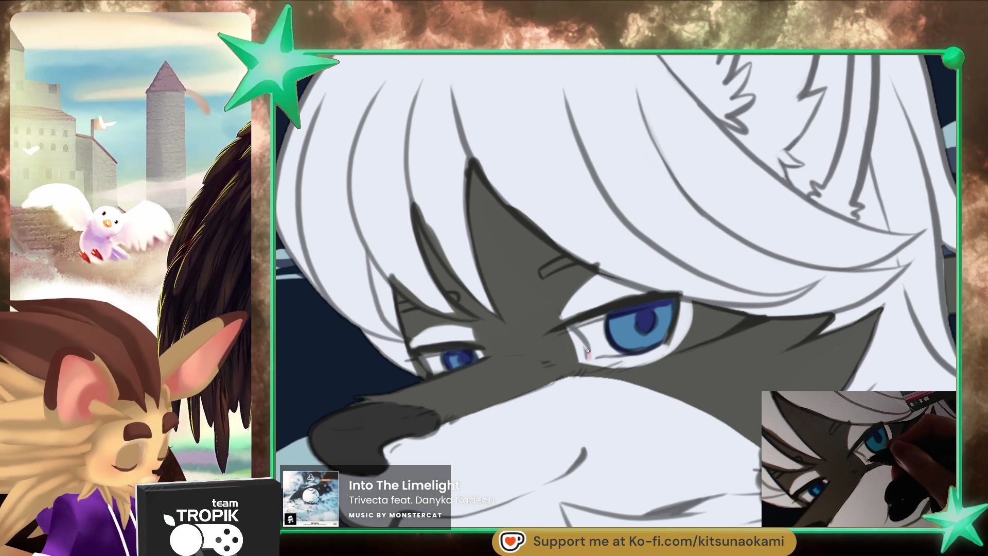
left_click_drag(643, 395, 664, 356)
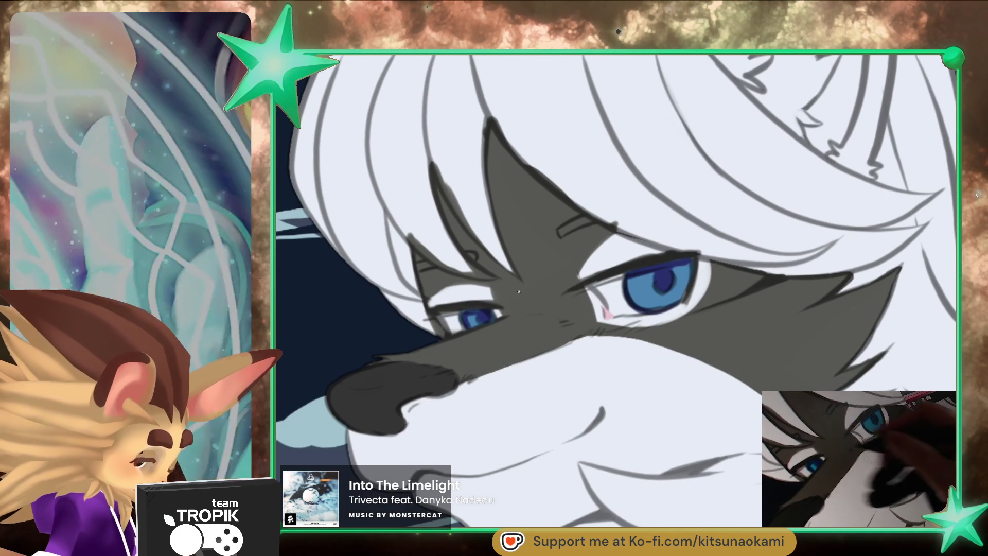
scroll(436, 284, "down", 3)
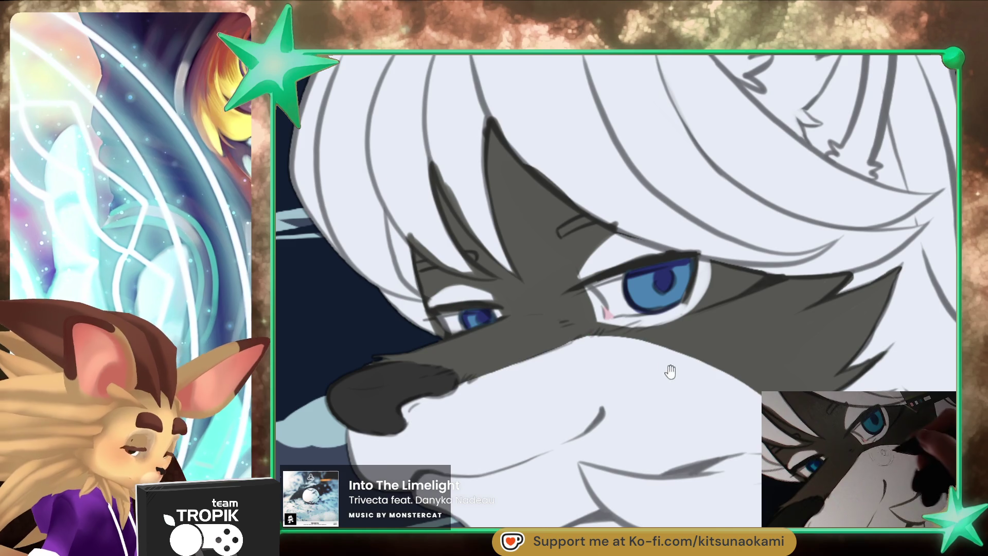
scroll(666, 369, "down", 2)
scroll(673, 379, "down", 3)
left_click_drag(731, 452, 411, 316)
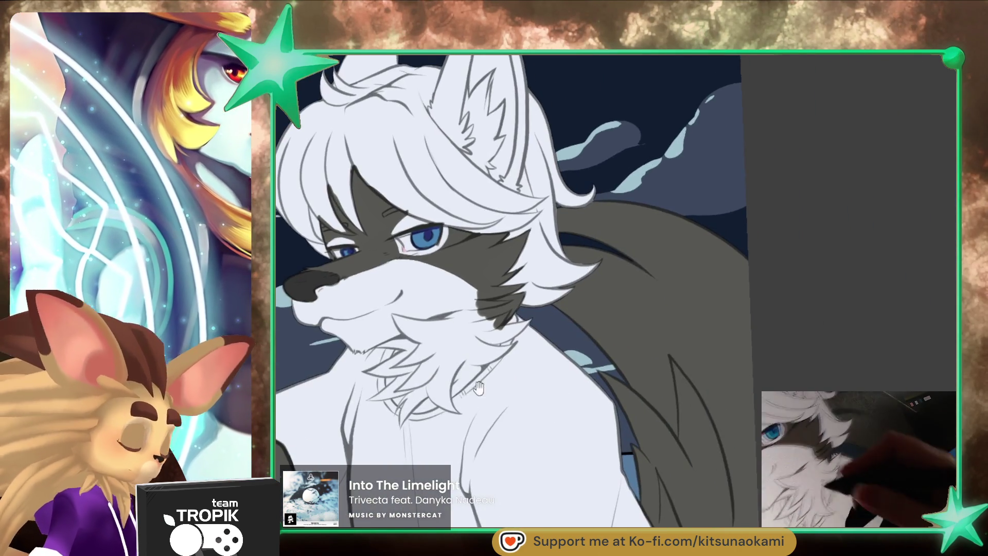
- Paint a dark stripe marking on the cheek beside the eye, sampling colour with Alt
scroll(846, 251, "down", 3)
scroll(845, 251, "up", 2)
scroll(845, 252, "up", 3)
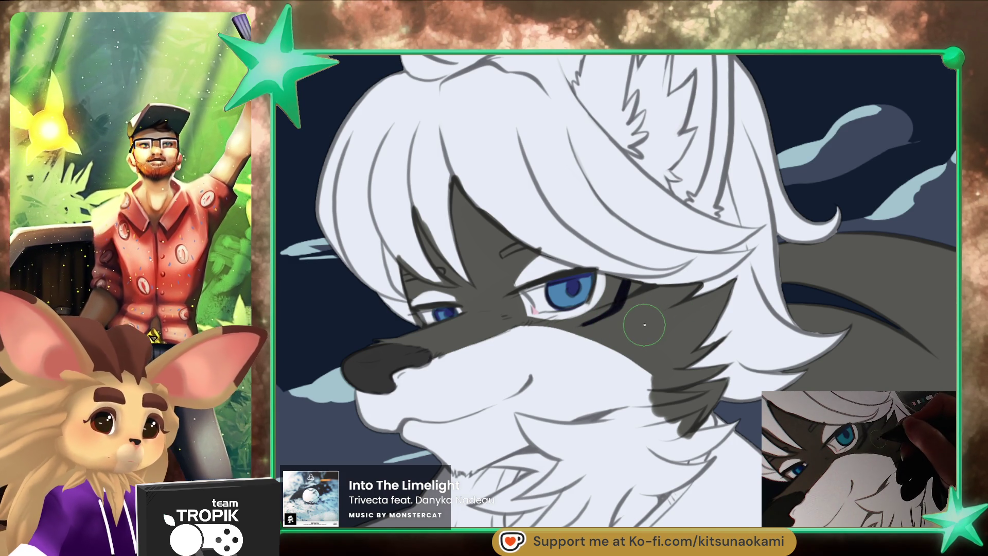
left_click_drag(576, 365, 625, 352)
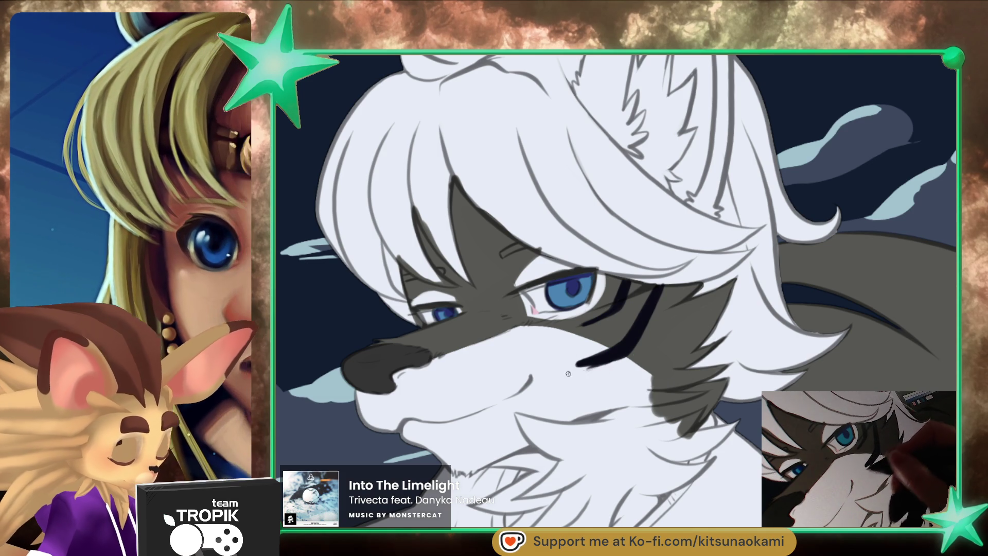
key("alt")
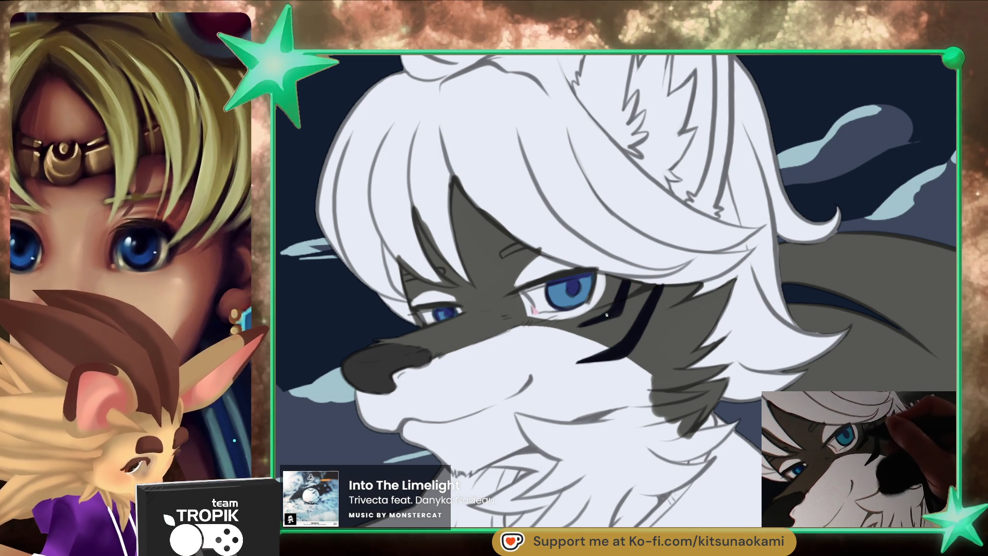
left_click_drag(632, 308, 640, 324)
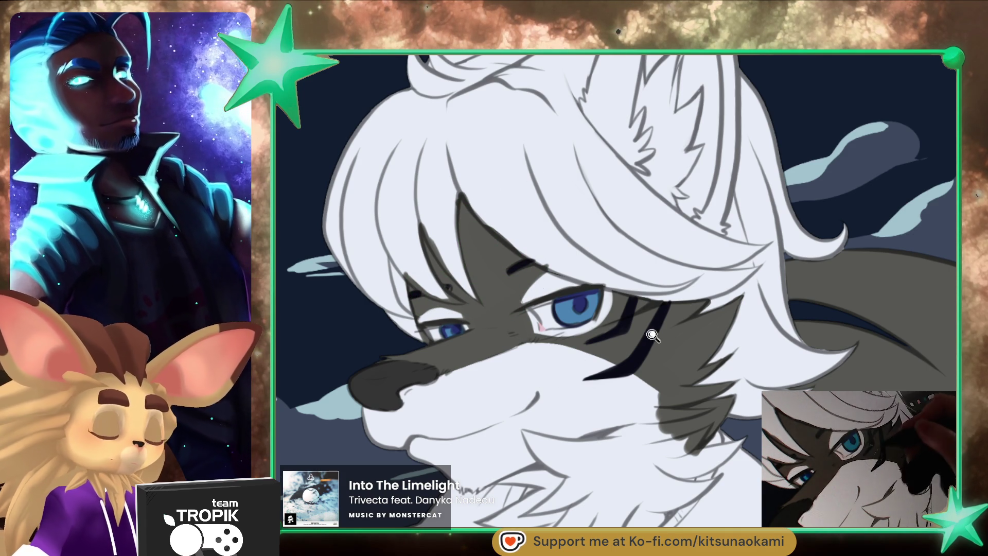
scroll(649, 336, "down", 5)
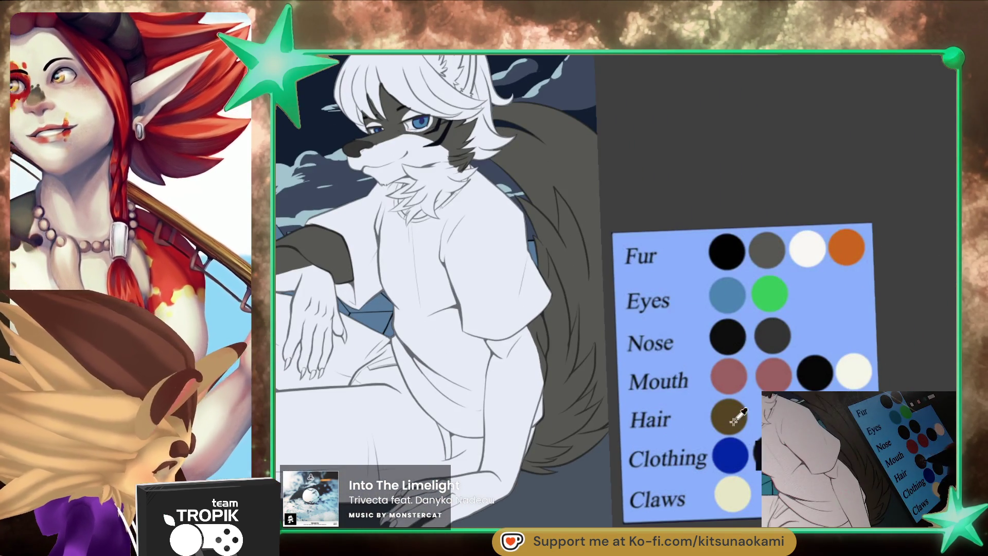
- Paint brown strands down the white fringe and along the face edge
left_click_drag(621, 305, 586, 258)
scroll(586, 258, "up", 10)
mouse_move(448, 278)
left_mouse_down()
mouse_move(455, 203)
mouse_move(466, 319)
left_mouse_up()
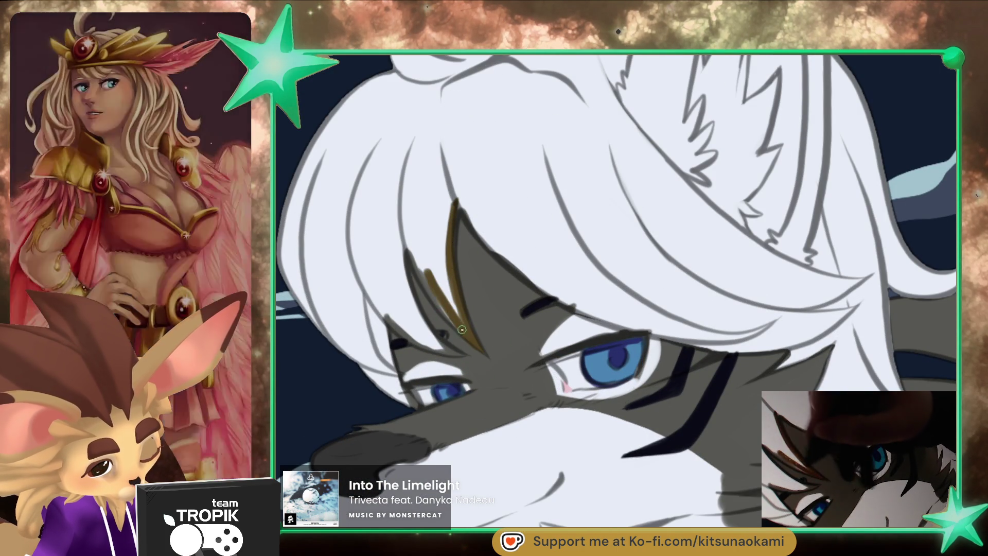
left_click_drag(443, 307, 445, 232)
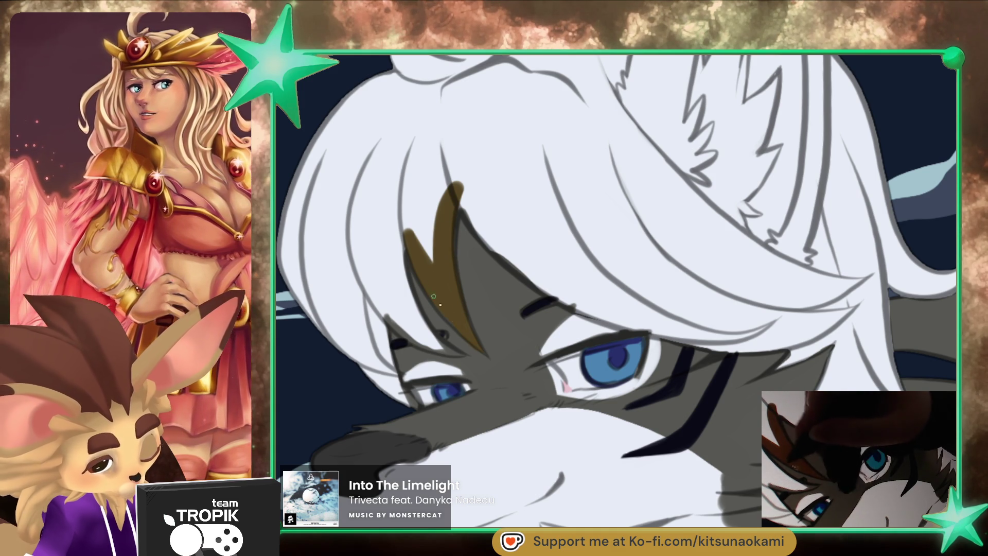
mouse_move(404, 234)
left_mouse_down()
mouse_move(438, 342)
mouse_move(381, 298)
mouse_move(411, 221)
mouse_move(439, 286)
left_mouse_up()
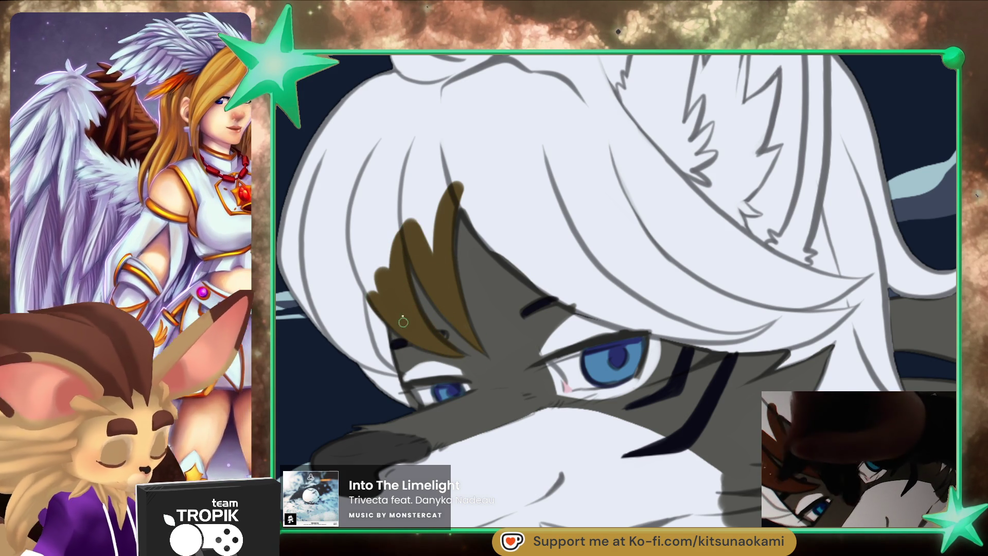
left_click_drag(381, 321, 407, 400)
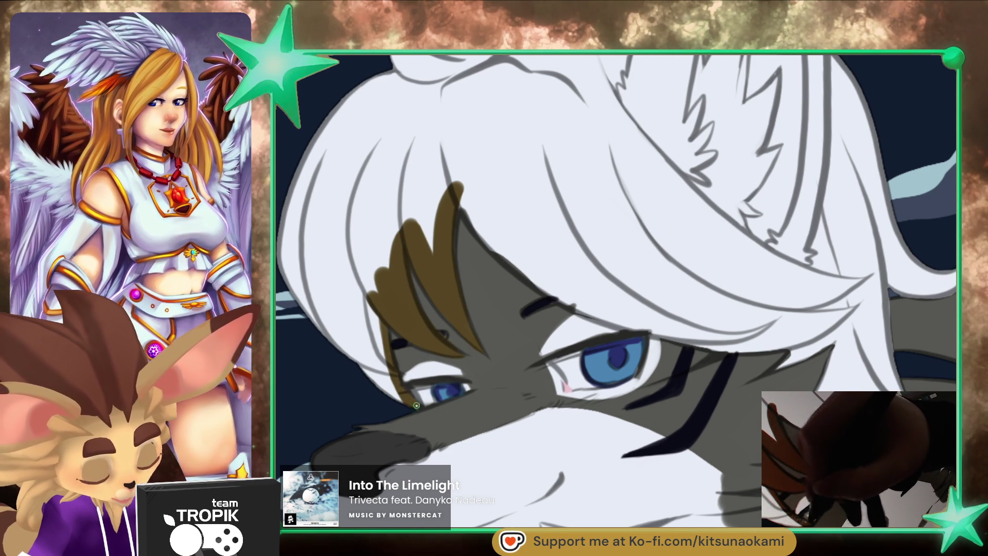
left_click_drag(407, 400, 360, 367)
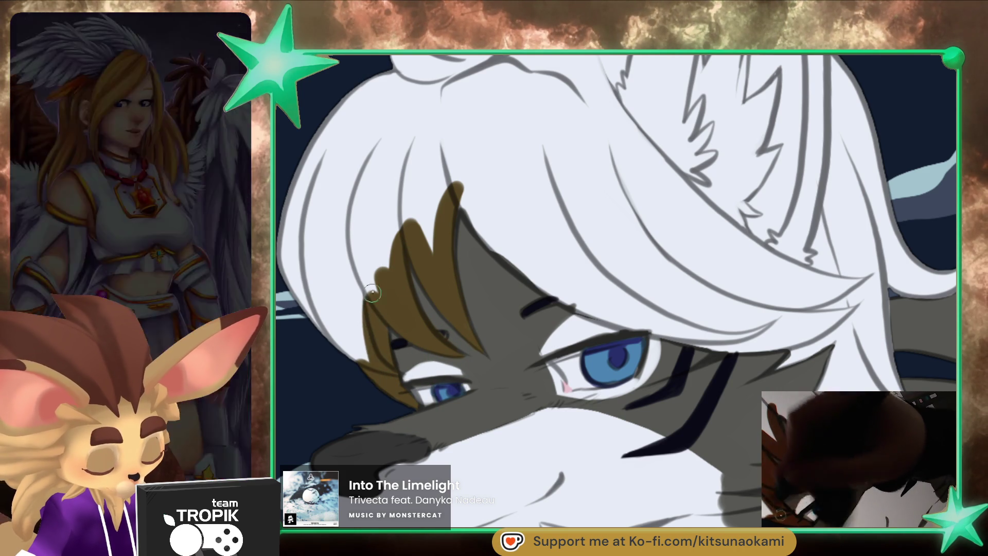
- Run a brown stroke along the hair outline up to the right
scroll(426, 206, "right", 2)
mouse_move(426, 206)
left_mouse_down()
mouse_move(415, 207)
mouse_move(530, 299)
left_mouse_up()
left_click_drag(466, 260, 571, 309)
left_click_drag(654, 389, 695, 470)
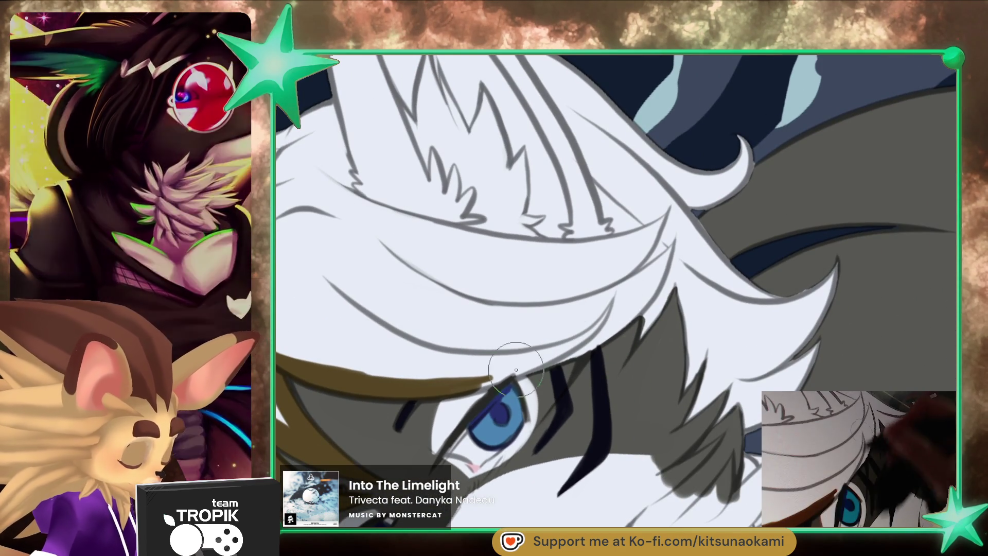
mouse_move(510, 376)
left_mouse_down()
mouse_move(574, 354)
mouse_move(652, 298)
left_mouse_up()
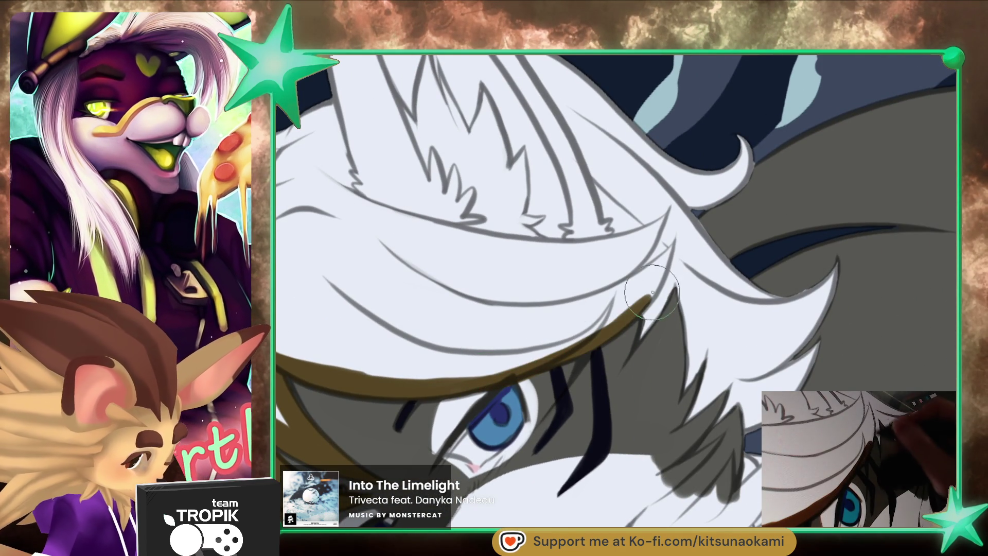
left_click_drag(638, 341, 674, 280)
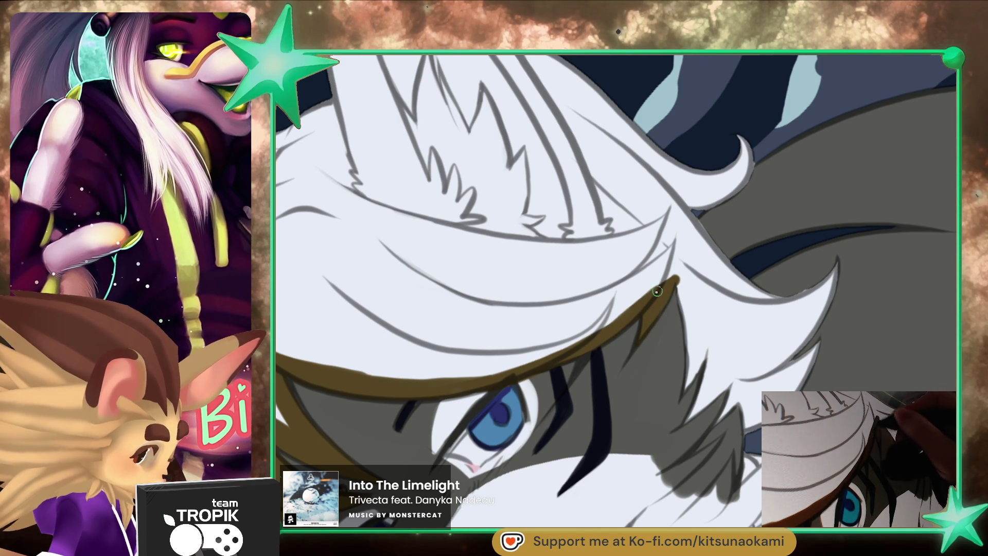
left_click_drag(827, 422, 708, 432)
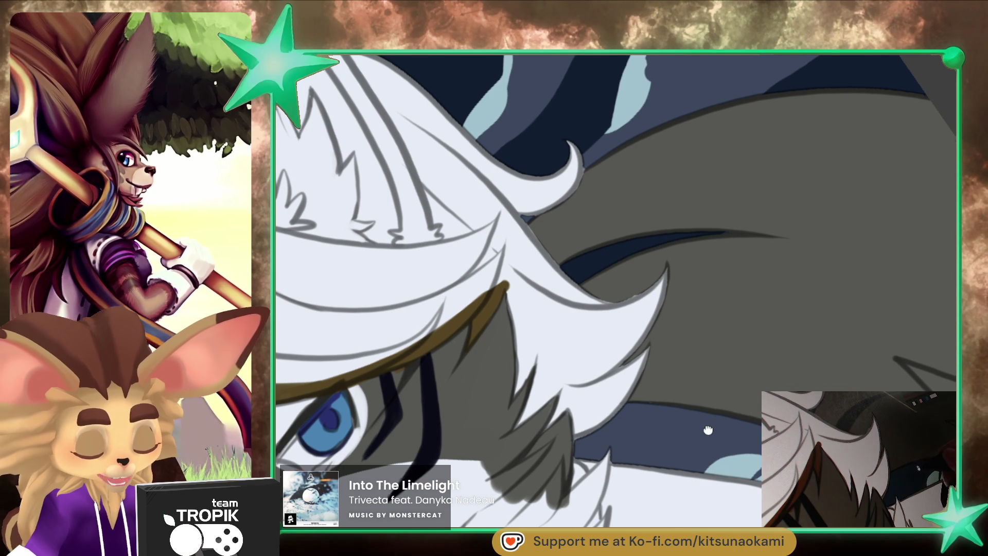
- Lengthen and thicken the brown hair strand down to its tip
left_click_drag(709, 427, 719, 435)
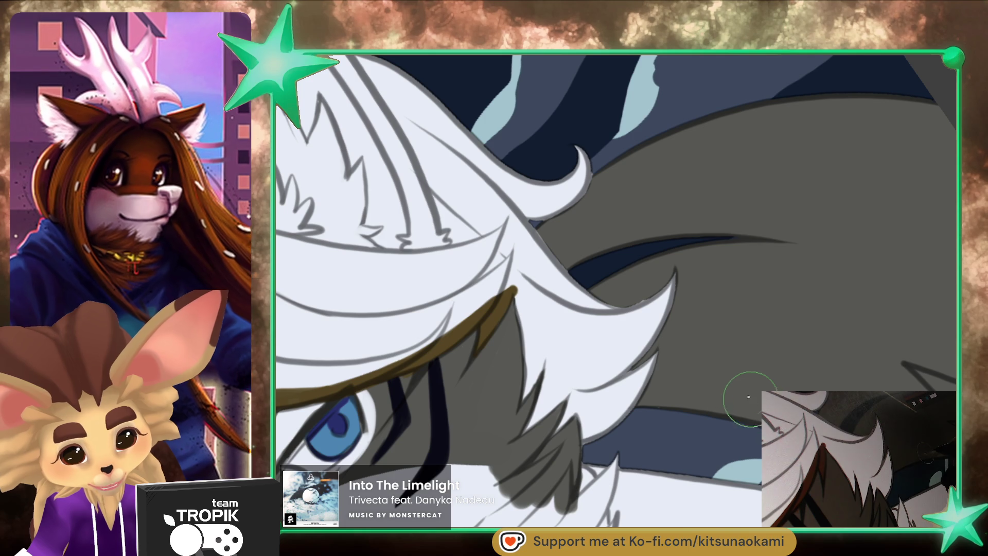
left_click_drag(522, 325, 525, 396)
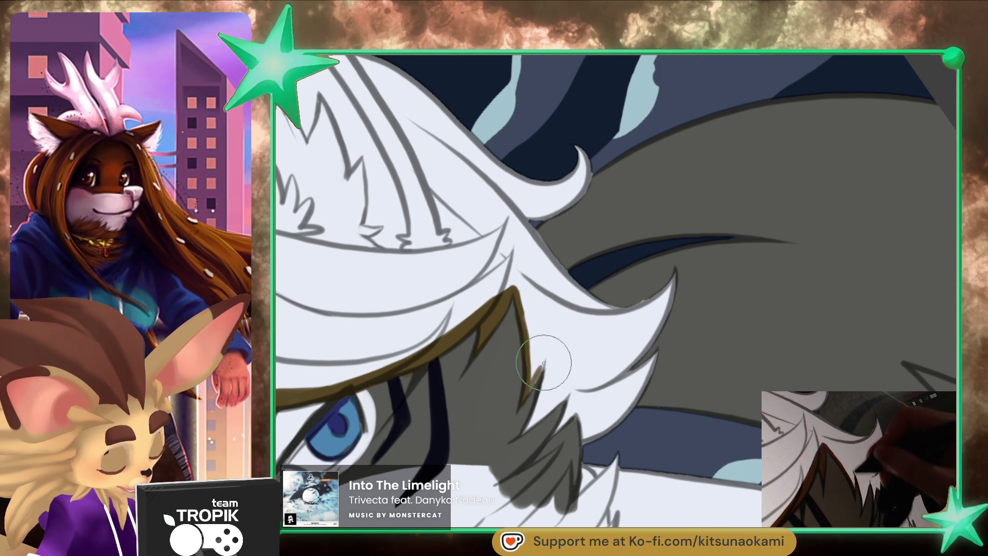
left_click_drag(520, 289, 530, 332)
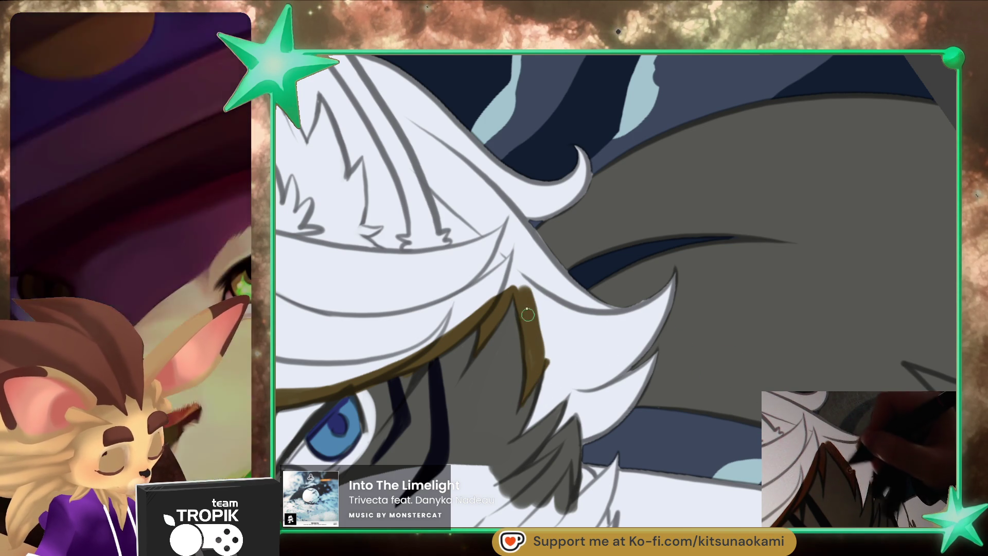
left_click_drag(514, 287, 550, 383)
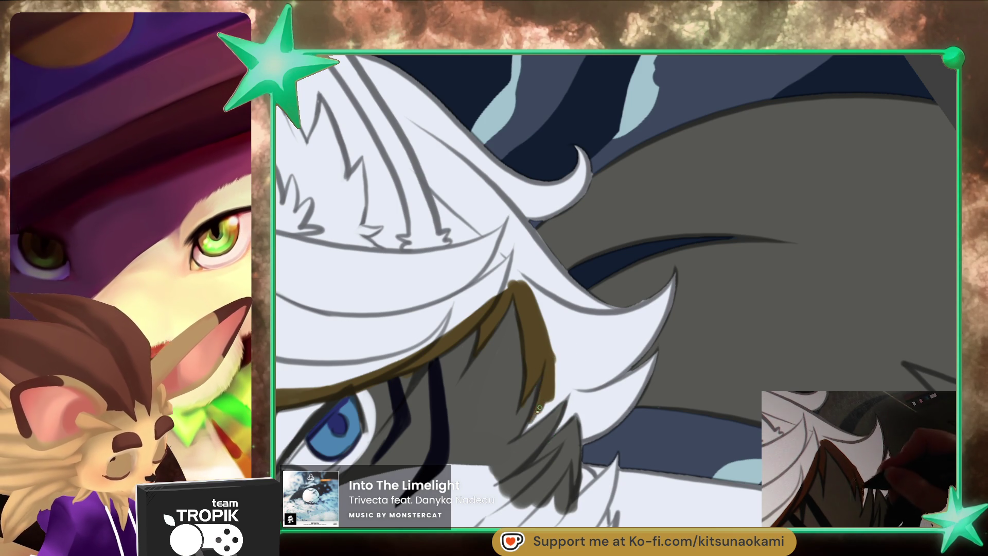
left_click_drag(530, 422, 568, 387)
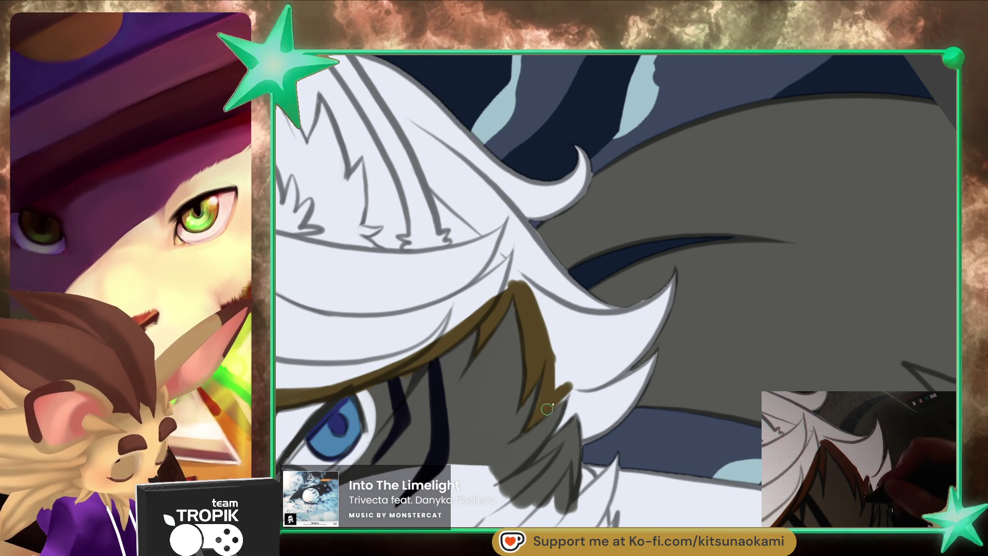
left_click_drag(523, 282, 571, 408)
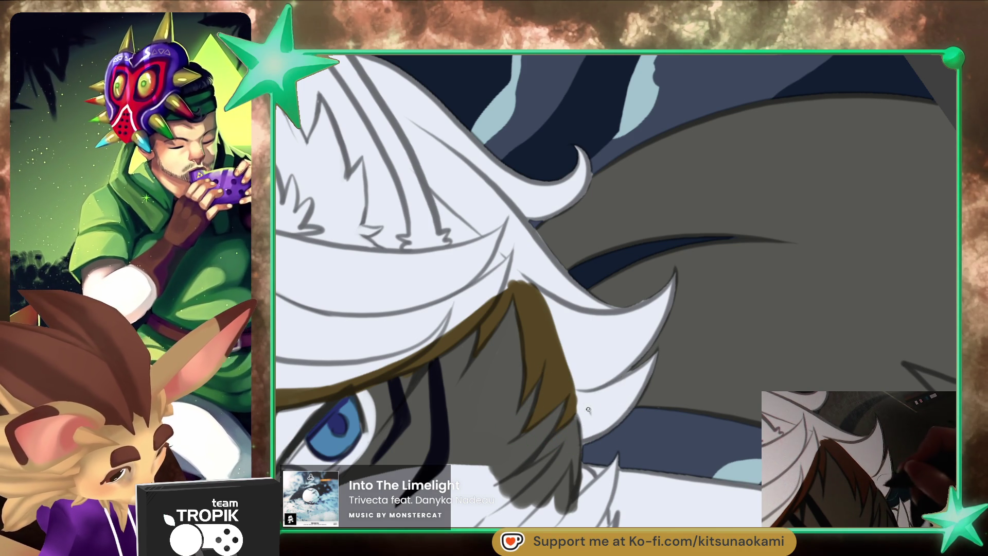
left_click_drag(571, 396, 591, 424)
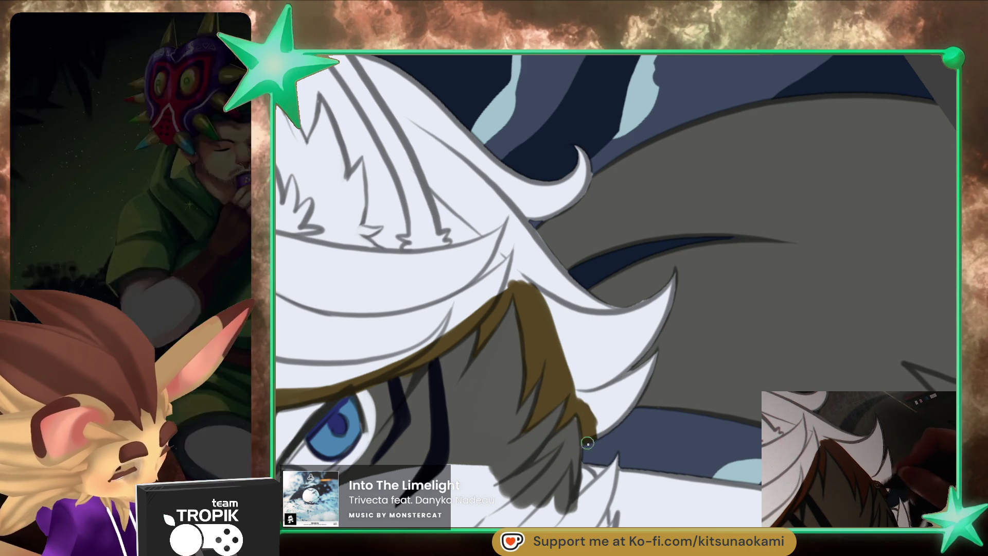
- Shade the white hair spike's edge and tip brown, filling its white gaps
left_click_drag(643, 399, 619, 408)
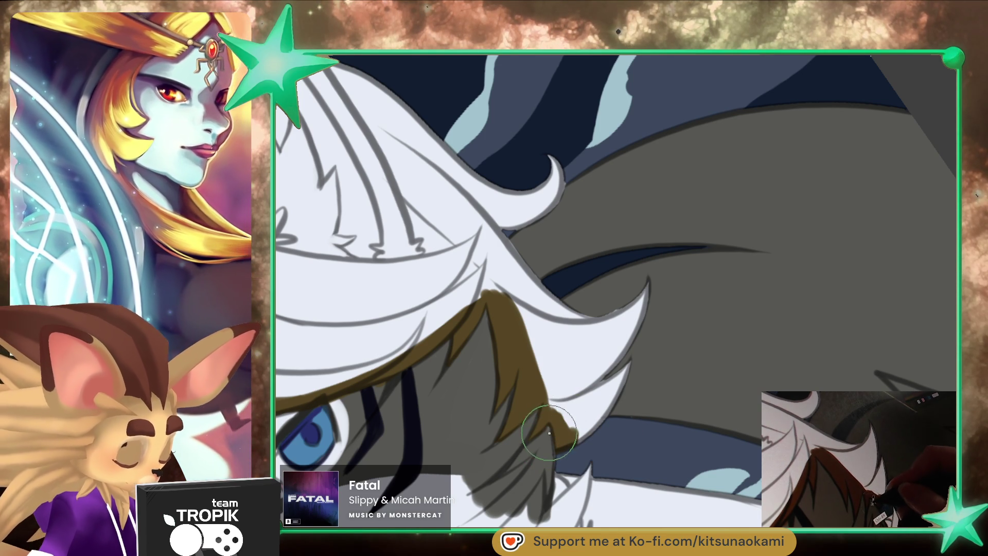
mouse_move(593, 415)
left_mouse_down()
mouse_move(633, 360)
mouse_move(614, 400)
left_mouse_up()
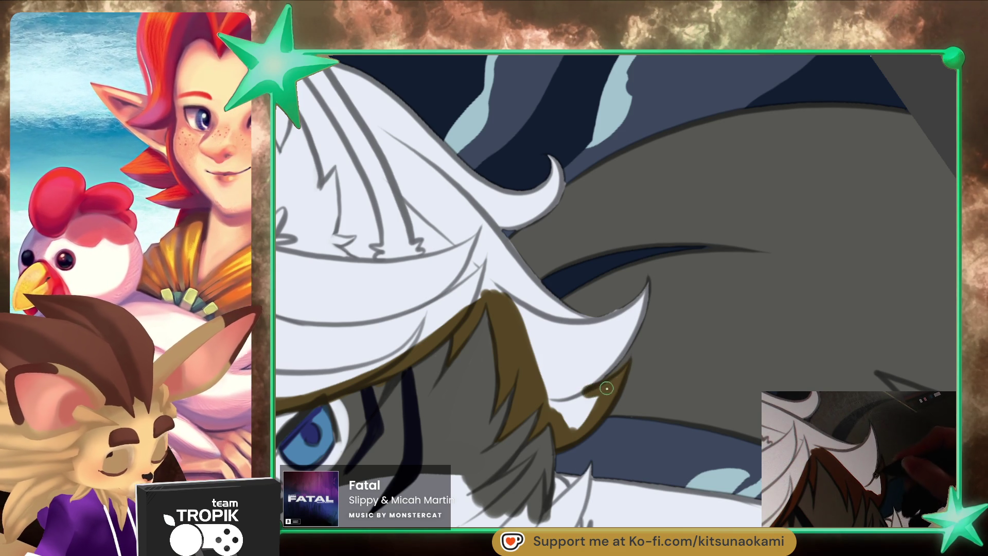
mouse_move(647, 280)
left_mouse_down()
mouse_move(634, 349)
mouse_move(591, 401)
mouse_move(605, 364)
mouse_move(568, 404)
left_mouse_up()
mouse_move(620, 311)
left_mouse_down()
mouse_move(650, 287)
mouse_move(597, 329)
mouse_move(613, 338)
left_mouse_up()
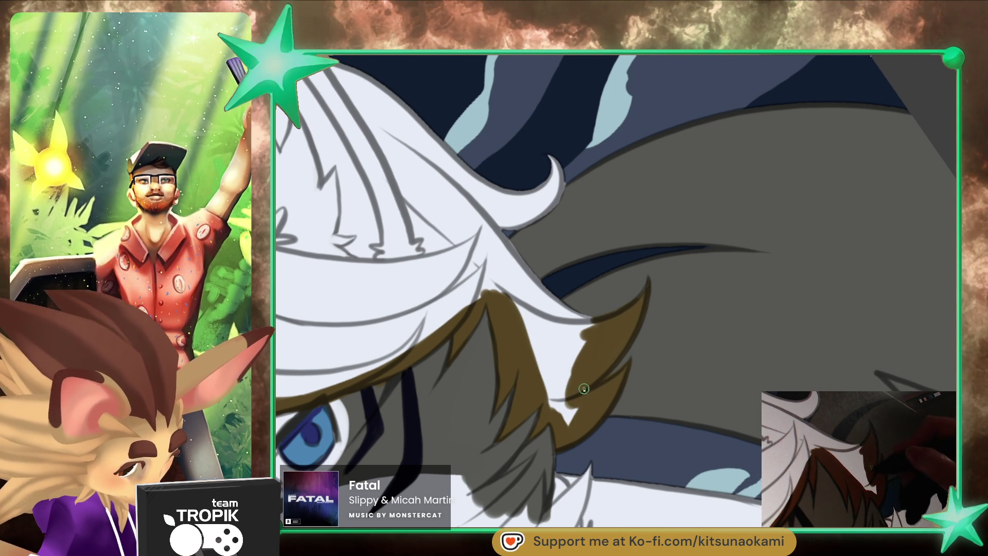
mouse_move(569, 433)
left_mouse_down()
mouse_move(548, 355)
mouse_move(522, 320)
left_mouse_up()
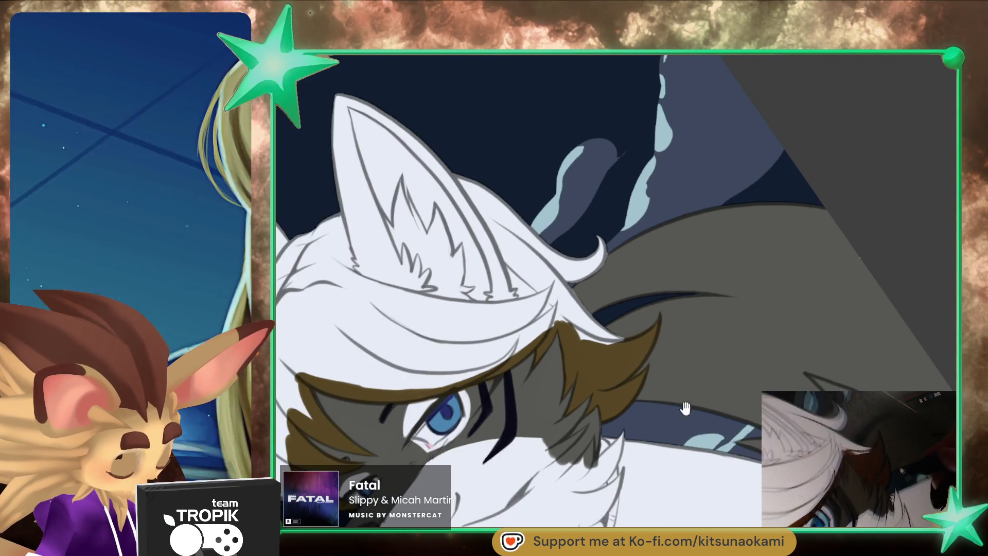
- Paint brown up the edge of the hair lock next to the face
left_click_drag(641, 342, 669, 361)
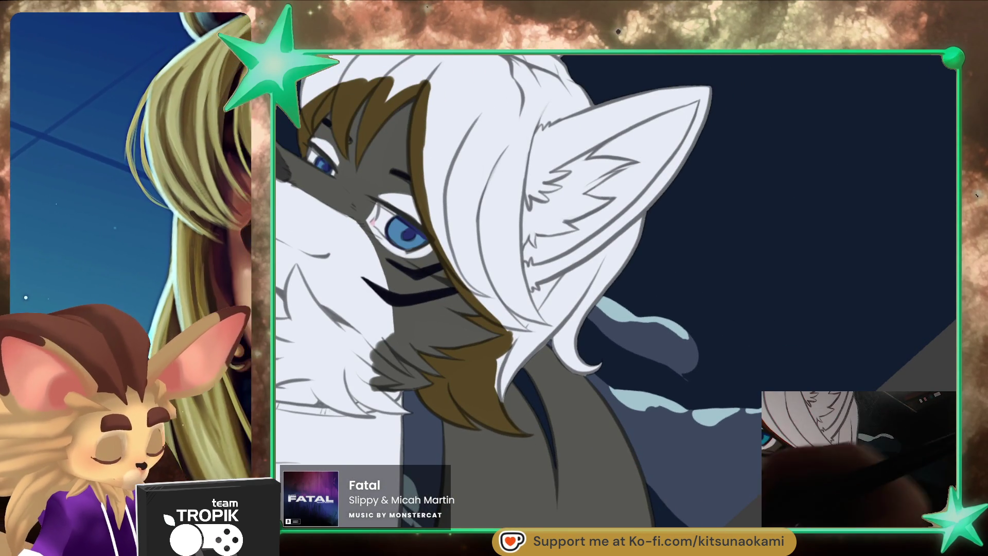
left_click_drag(501, 407, 538, 342)
left_click_drag(506, 386, 556, 327)
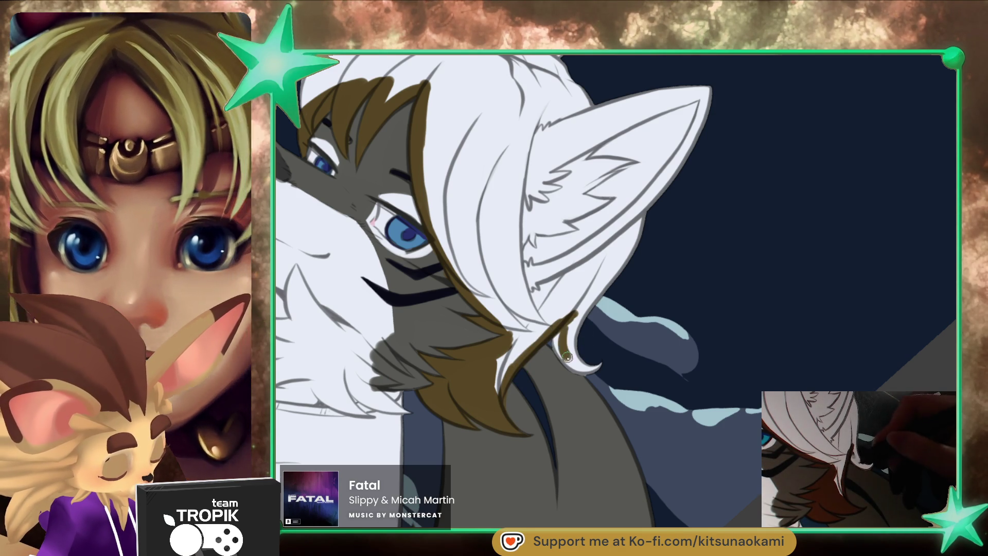
mouse_move(595, 370)
left_mouse_down()
mouse_move(571, 309)
mouse_move(592, 295)
left_mouse_up()
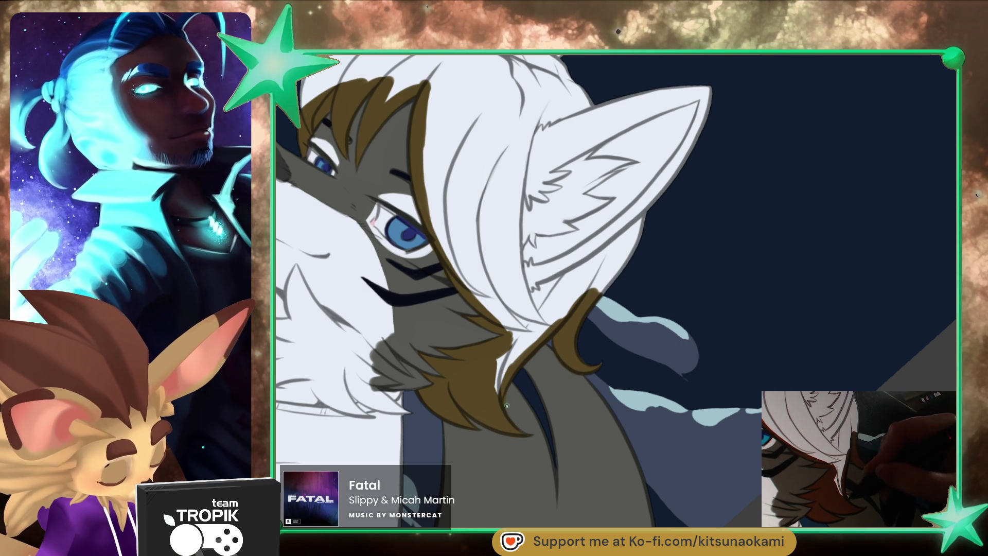
- Draw dark curved streak lines down the grey fur
mouse_move(511, 396)
left_mouse_down()
mouse_move(667, 419)
mouse_move(726, 402)
left_mouse_up()
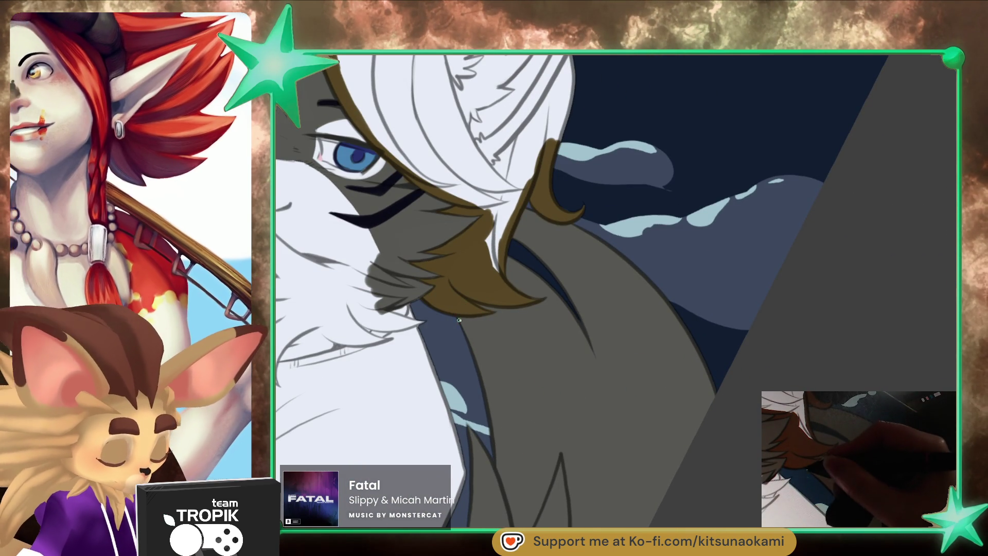
left_click_drag(459, 322, 492, 319)
key("ctrl+z")
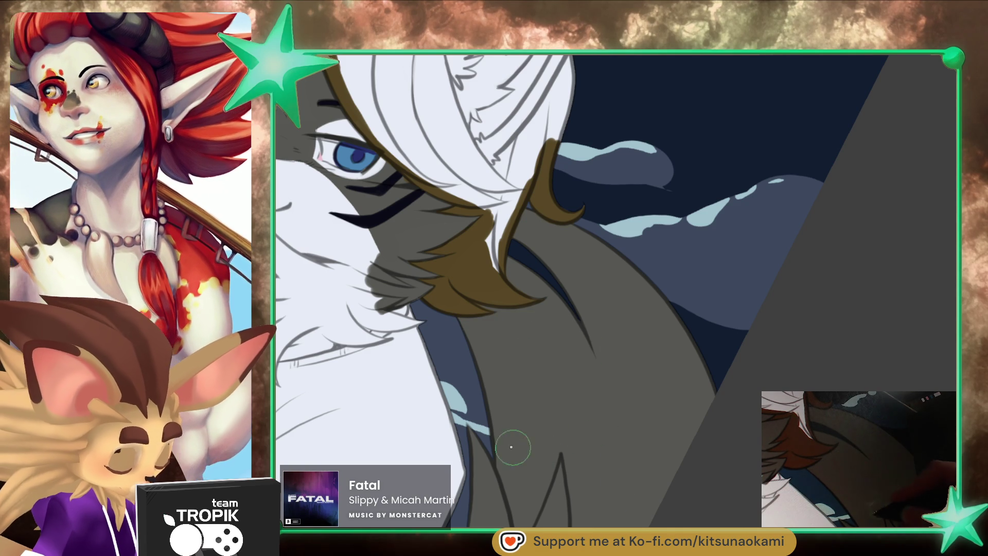
left_click_drag(493, 447, 540, 431)
mouse_move(662, 453)
left_mouse_down()
mouse_move(710, 400)
mouse_move(643, 423)
left_mouse_up()
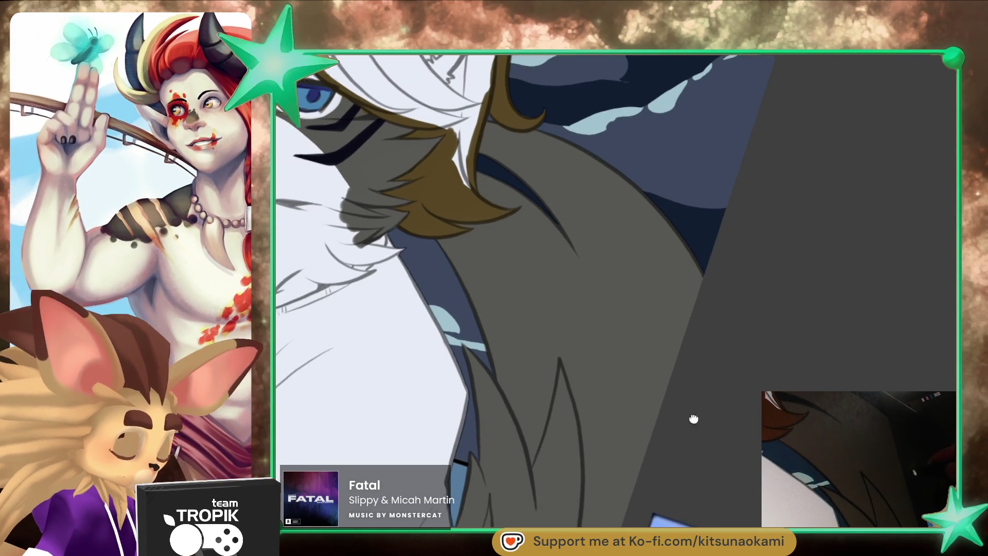
left_click_drag(636, 285, 583, 459)
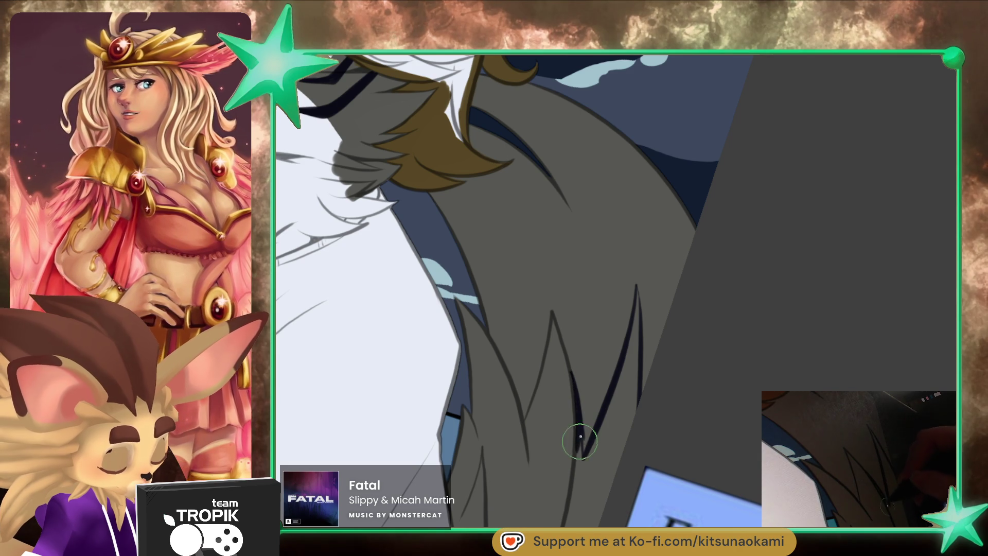
mouse_move(551, 309)
left_mouse_down()
mouse_move(533, 395)
mouse_move(485, 321)
left_mouse_up()
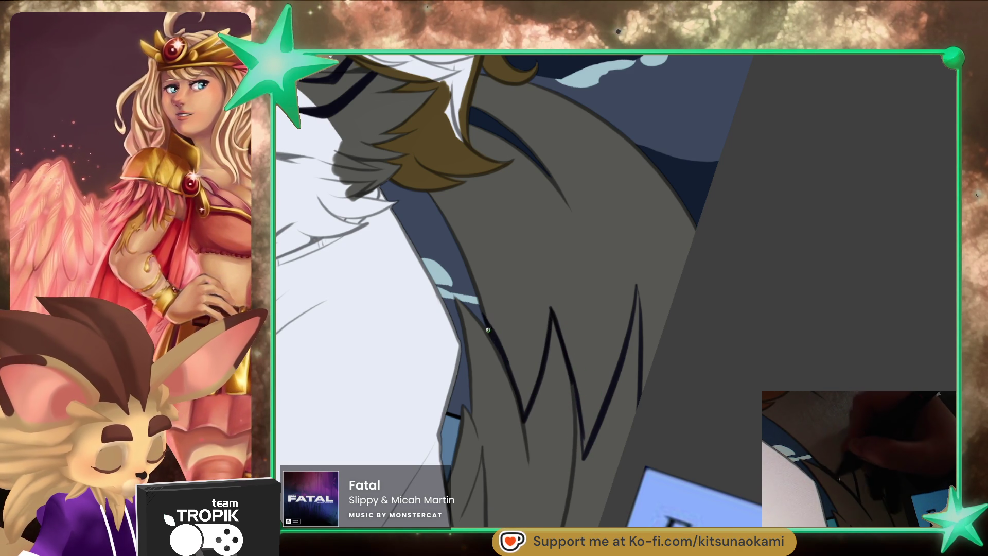
- Erase a stray strip along the fur's edge and bucket-fill the long fur dark navy
key("e")
left_click_drag(636, 289, 641, 446)
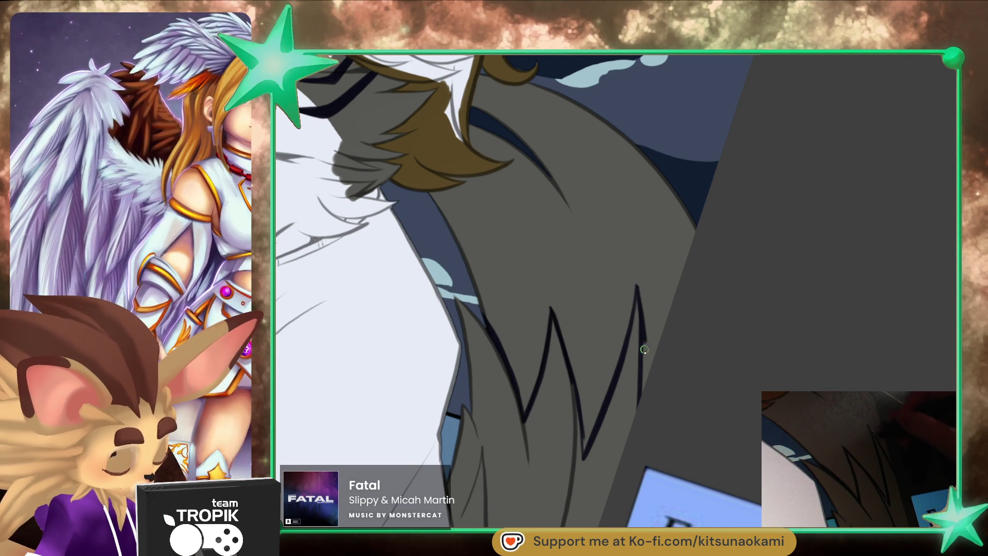
key("e")
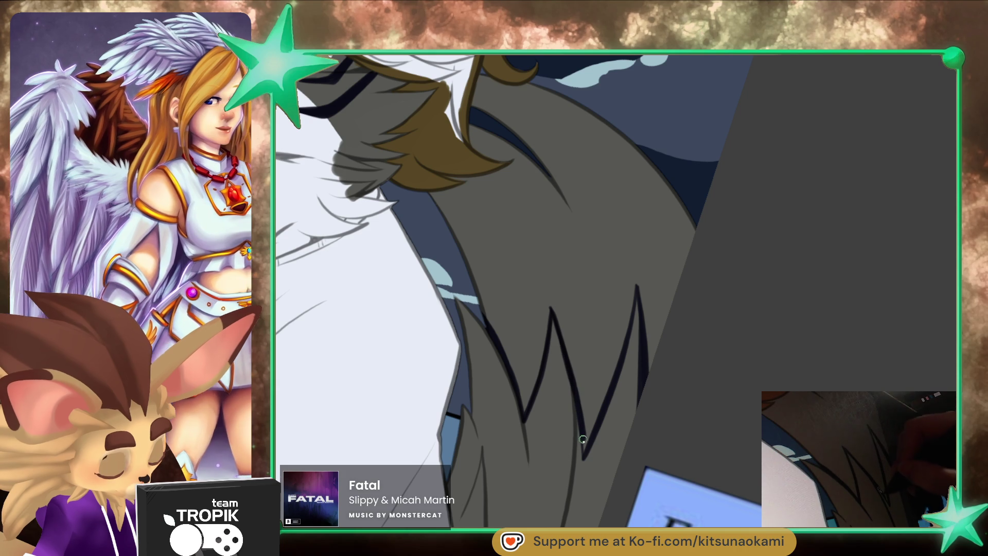
key("f")
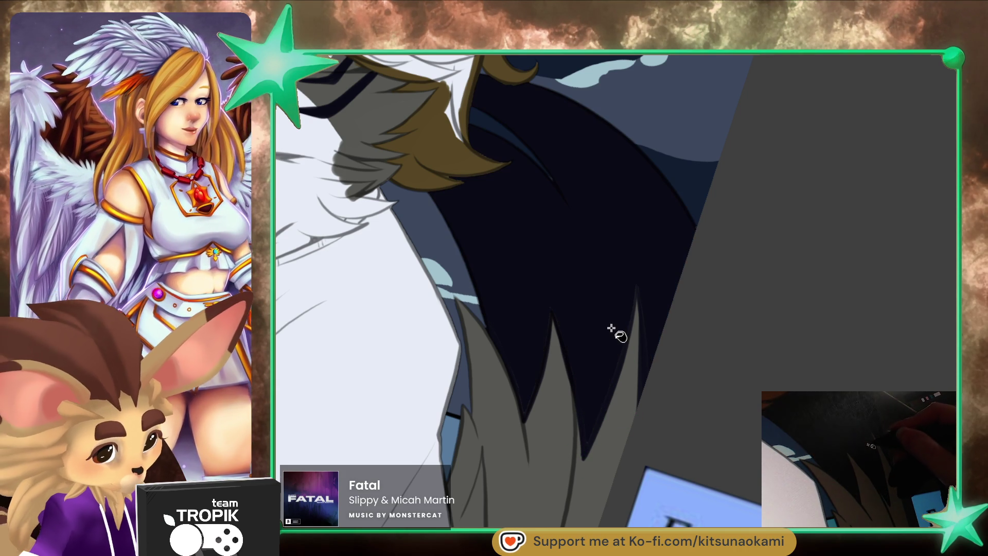
left_click(607, 333)
left_click(625, 387)
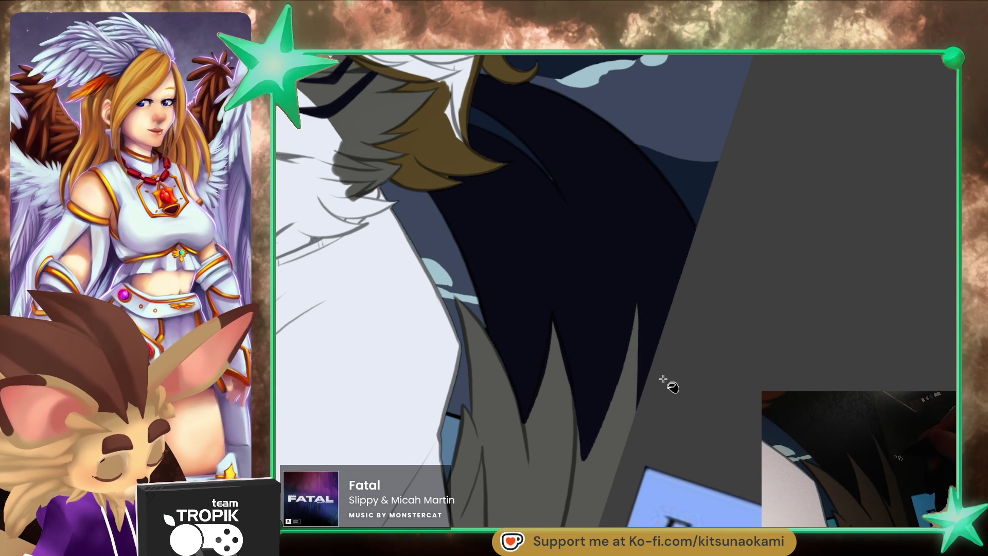
key("ctrl+z")
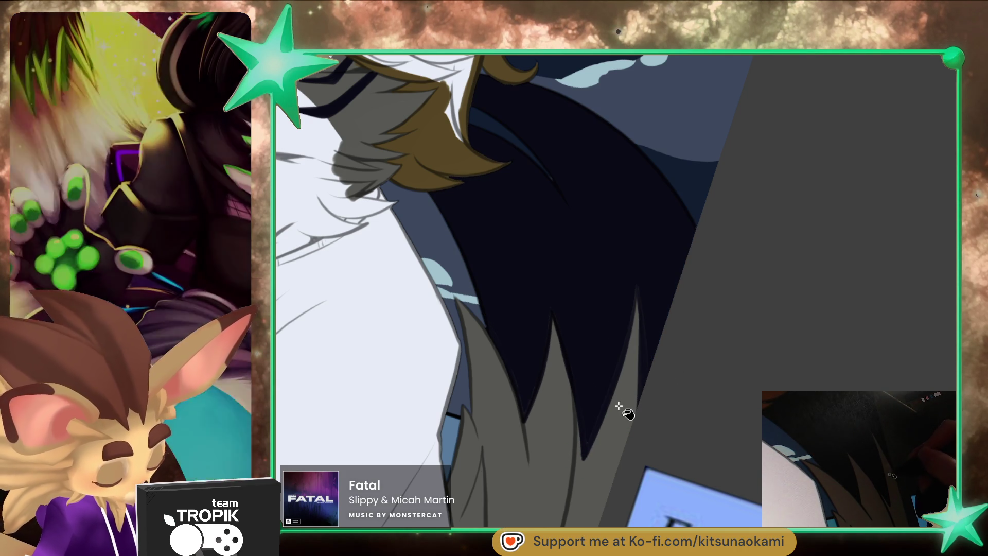
key("b")
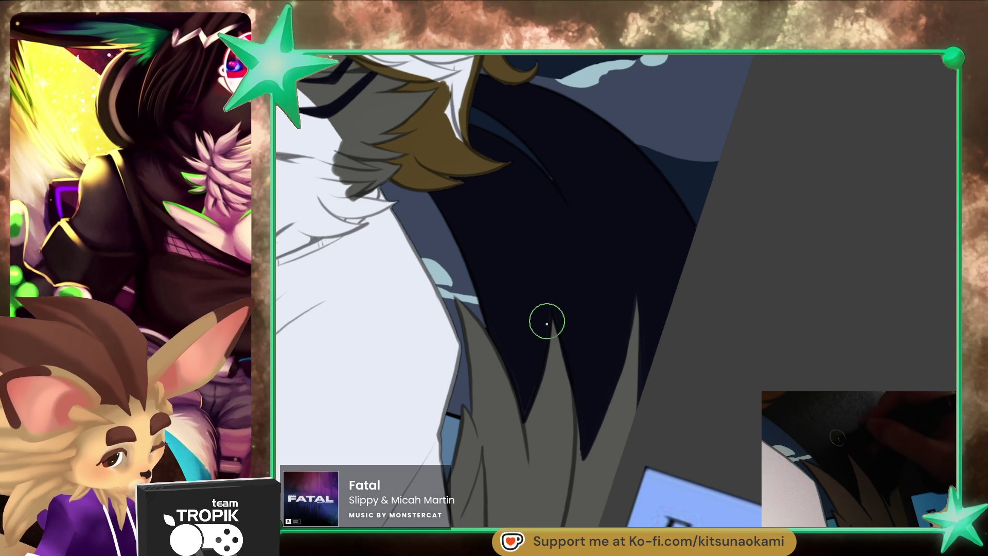
scroll(498, 306, "down", 5)
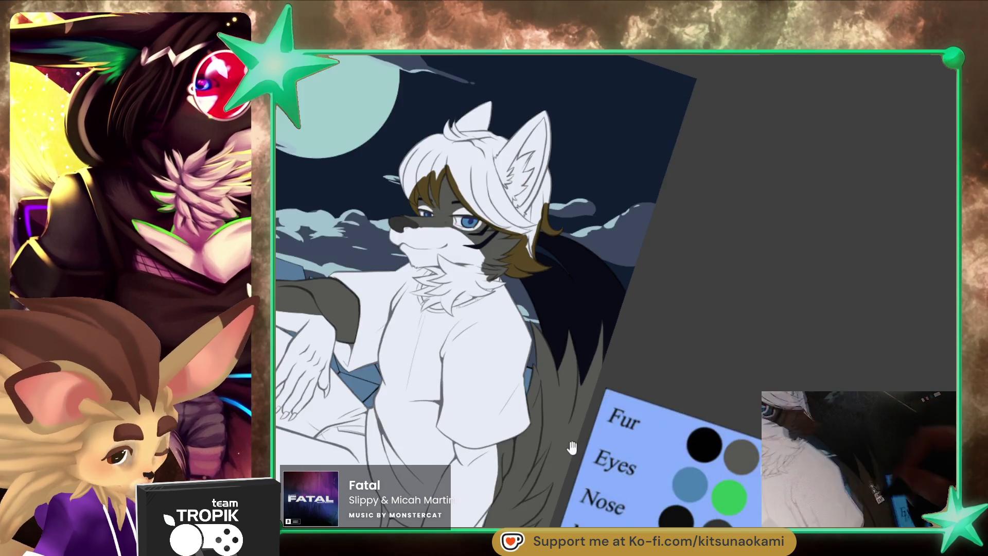
left_click_drag(694, 466, 705, 460)
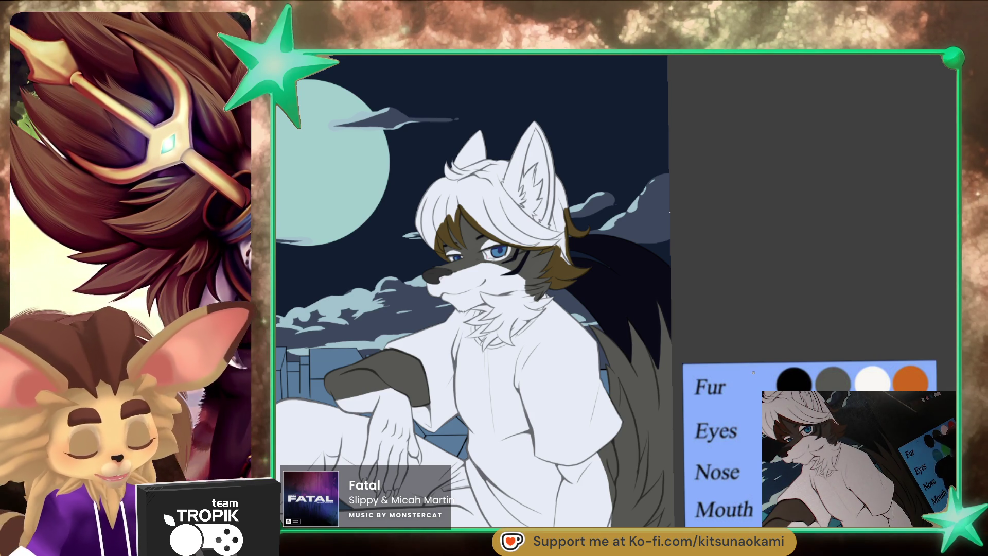
scroll(622, 287, "up", 3)
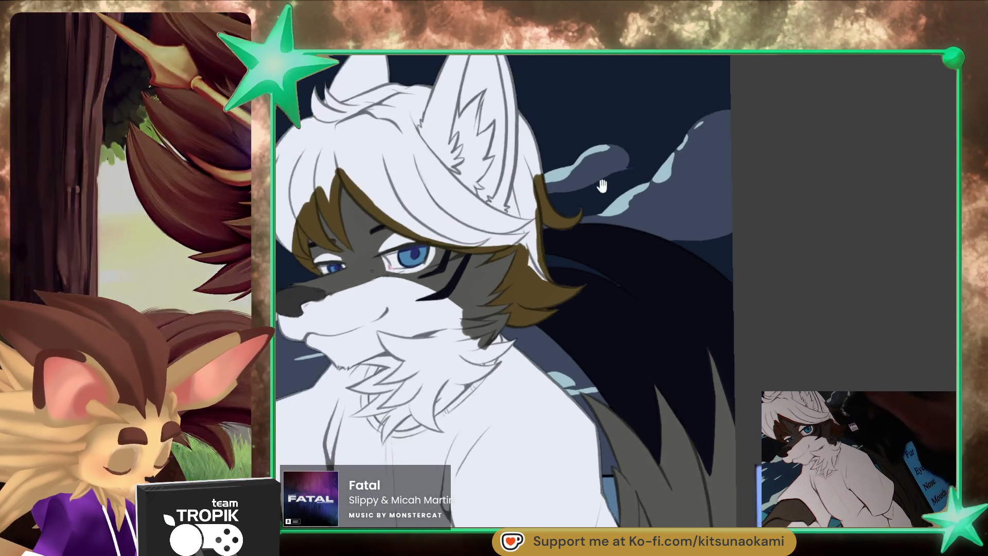
mouse_move(501, 346)
left_mouse_down()
mouse_move(487, 299)
mouse_move(489, 314)
left_mouse_up()
- Paint brown over the lower white bangs and up the ear's right edge
mouse_move(493, 268)
left_mouse_down()
mouse_move(492, 308)
mouse_move(561, 315)
left_mouse_up()
key("bracketleft")
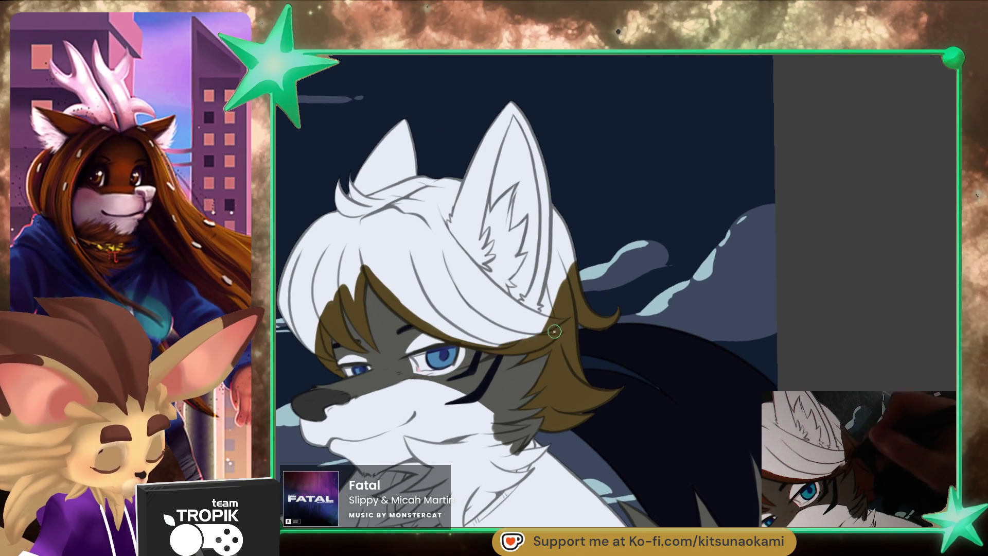
key("bracketright")
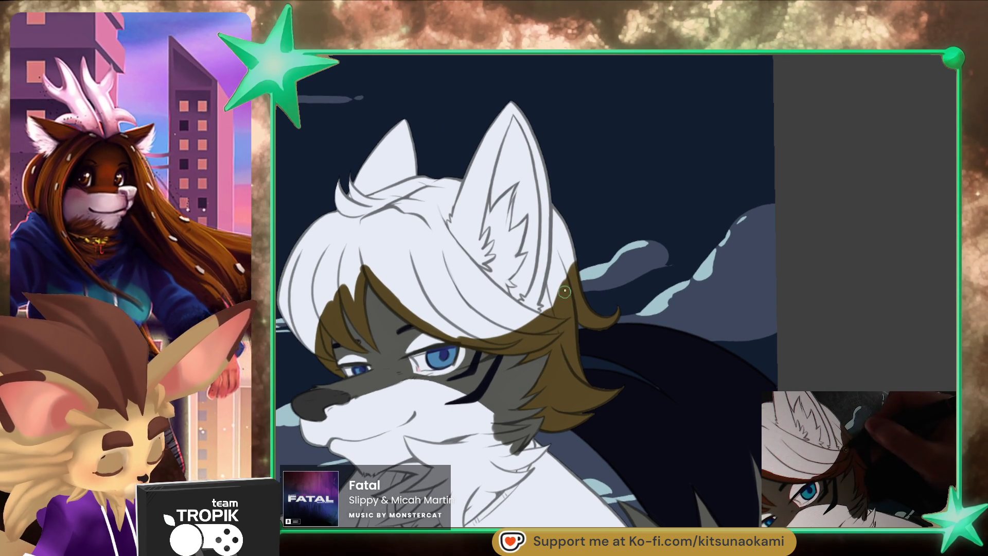
left_click_drag(371, 272, 582, 286)
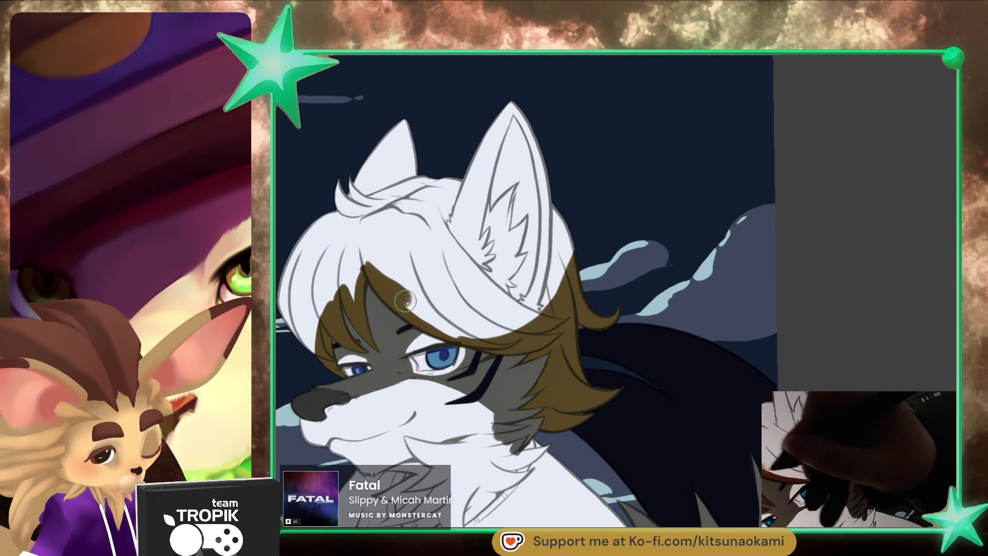
key("bracketleft")
mouse_move(541, 311)
left_mouse_down()
mouse_move(555, 207)
mouse_move(560, 288)
left_mouse_up()
key("bracketright")
key("bracketleft")
- Paint brown across the top and left side of the head, covering the lower-left white patch
left_click_drag(427, 222, 524, 323)
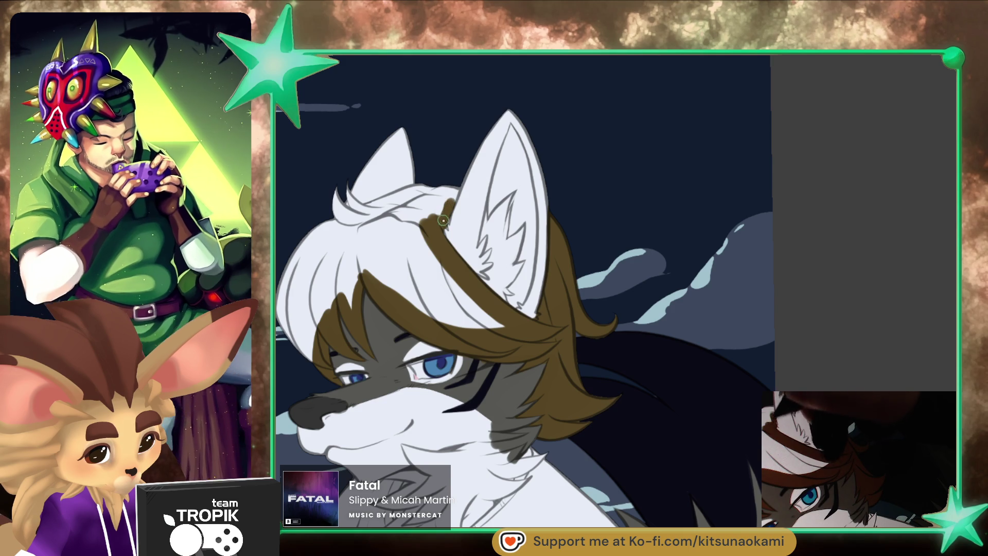
left_click_drag(443, 219, 343, 220)
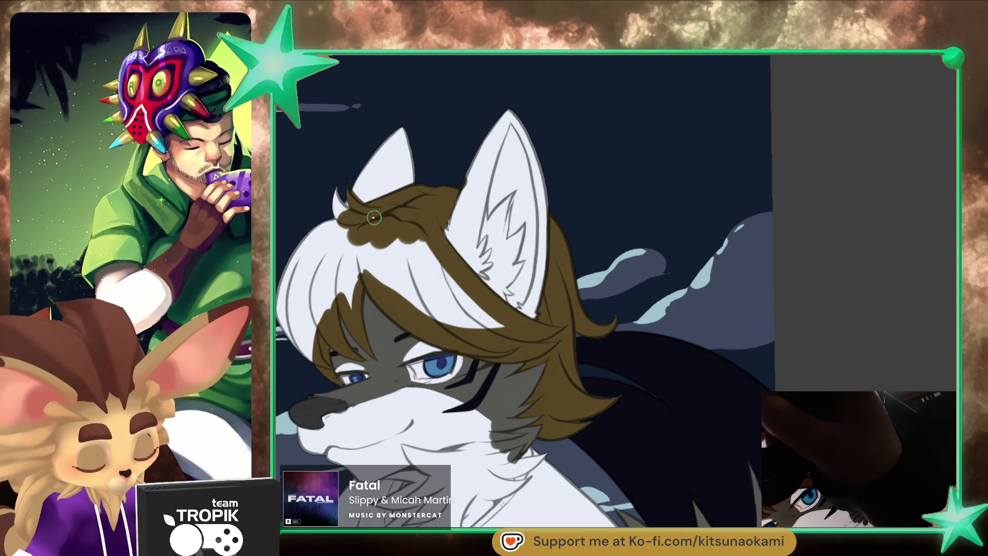
mouse_move(374, 217)
left_mouse_down()
mouse_move(326, 268)
mouse_move(414, 273)
mouse_move(466, 322)
left_mouse_up()
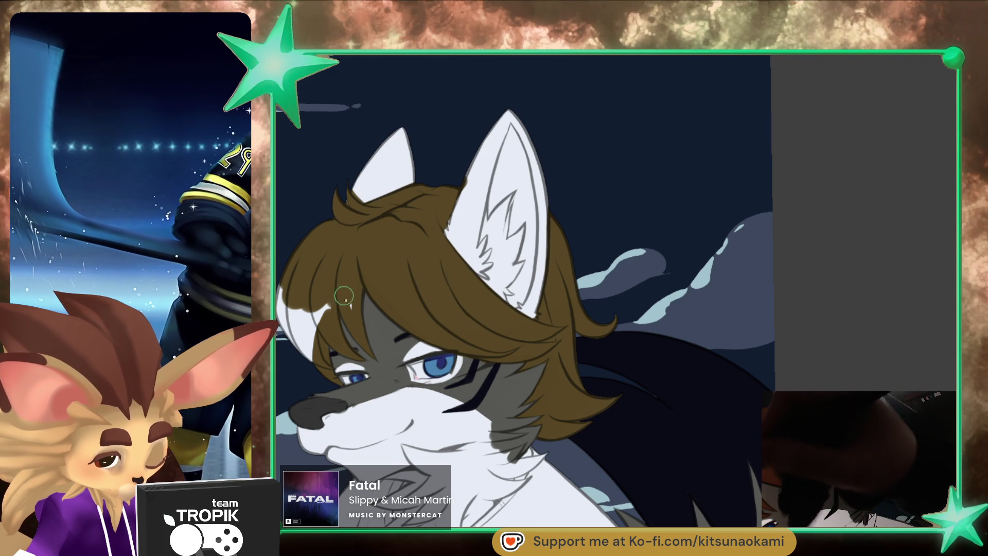
left_click_drag(345, 286, 296, 334)
key("]")
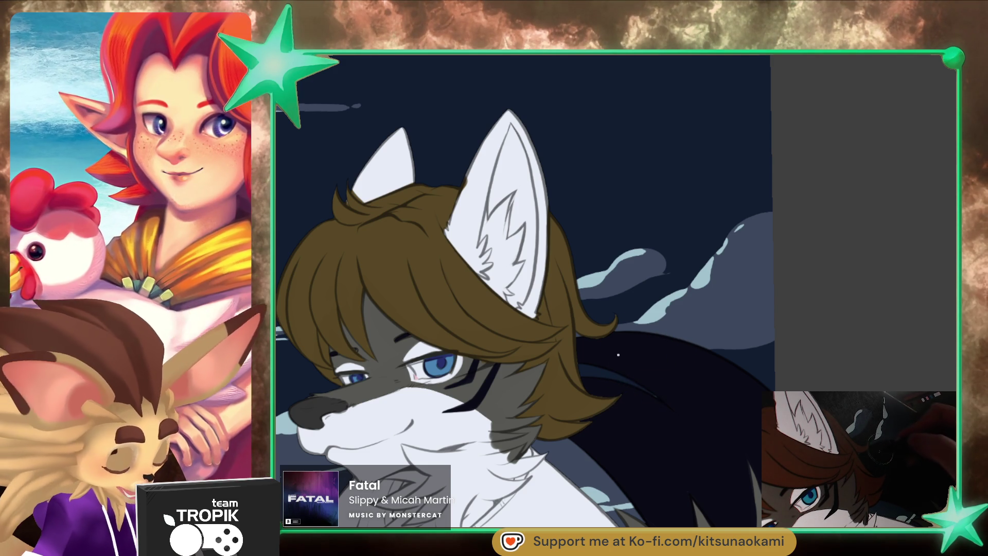
scroll(612, 403, "up", 5)
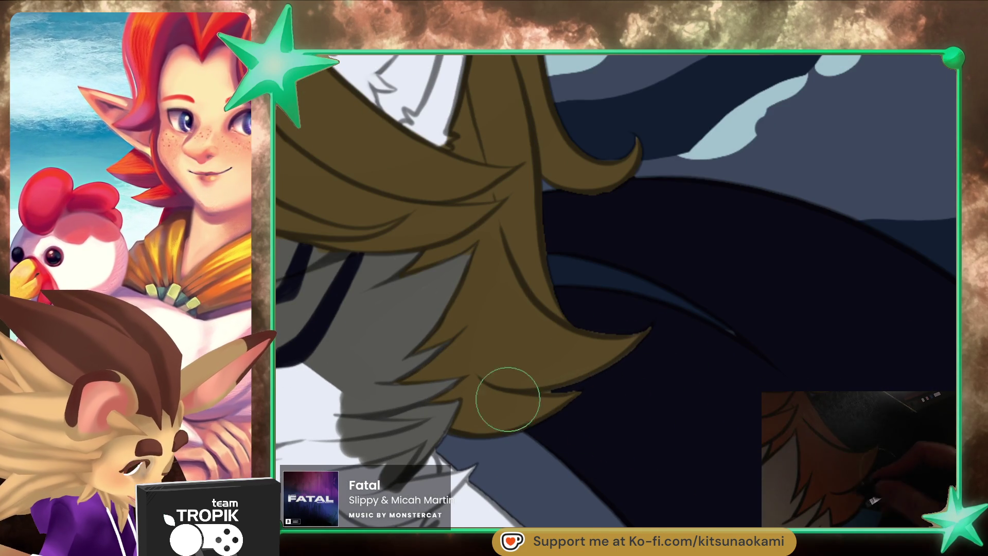
left_click_drag(555, 392, 590, 389)
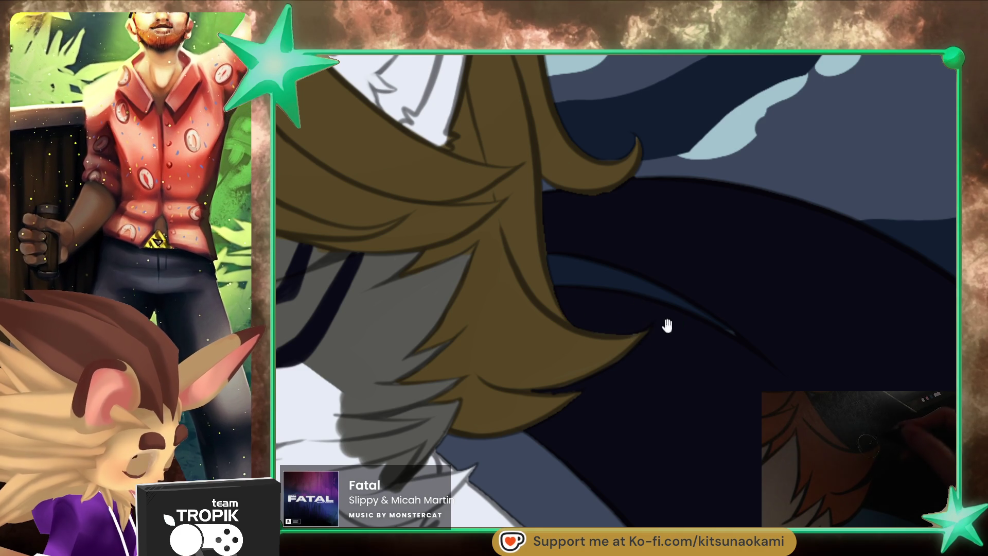
left_click_drag(659, 322, 643, 363)
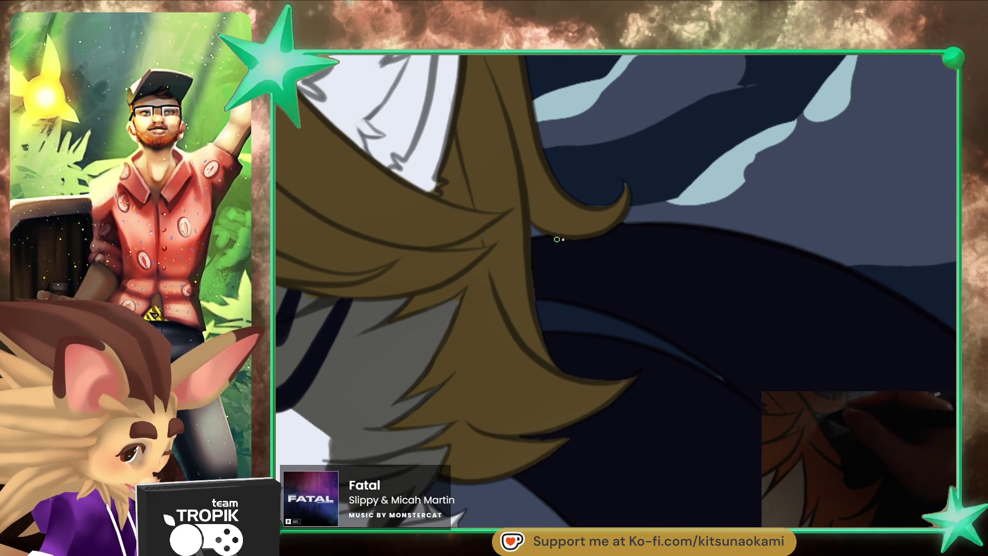
scroll(608, 395, "down", 5)
left_click_drag(607, 395, 653, 432)
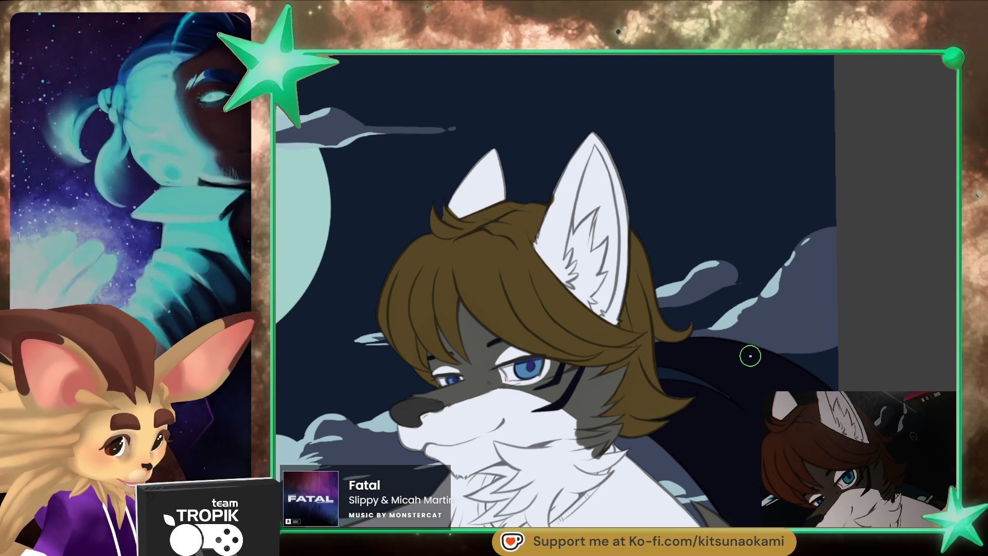
- Paint orange bands on both ears, bucket-fill the right ear orange, and darken both ear tips
left_click_drag(459, 193, 463, 201)
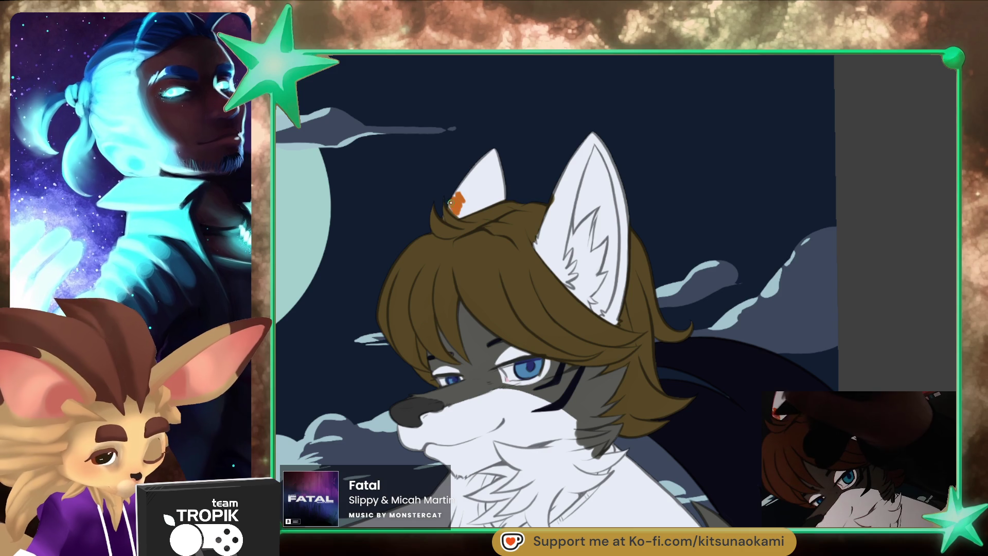
left_click_drag(461, 213, 464, 215)
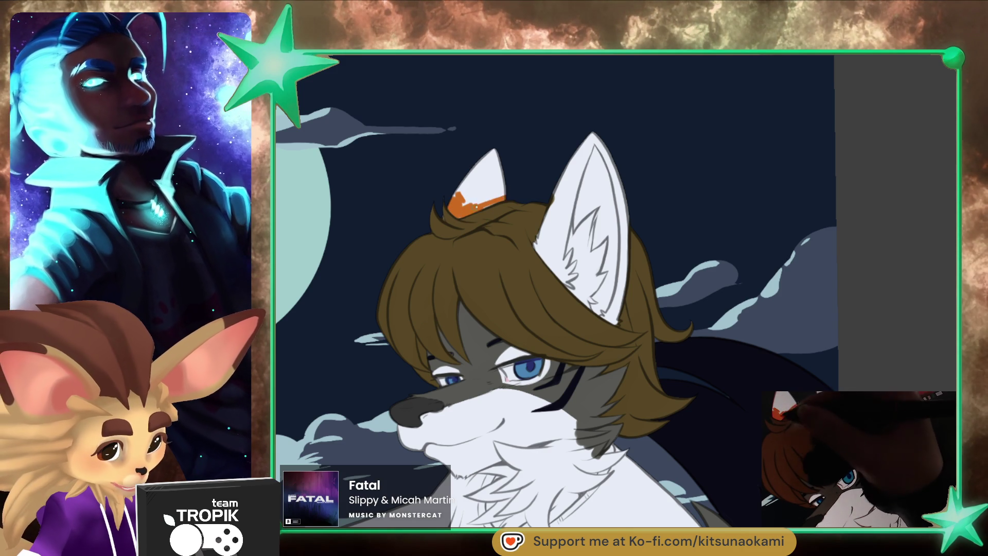
left_click_drag(459, 205, 469, 190)
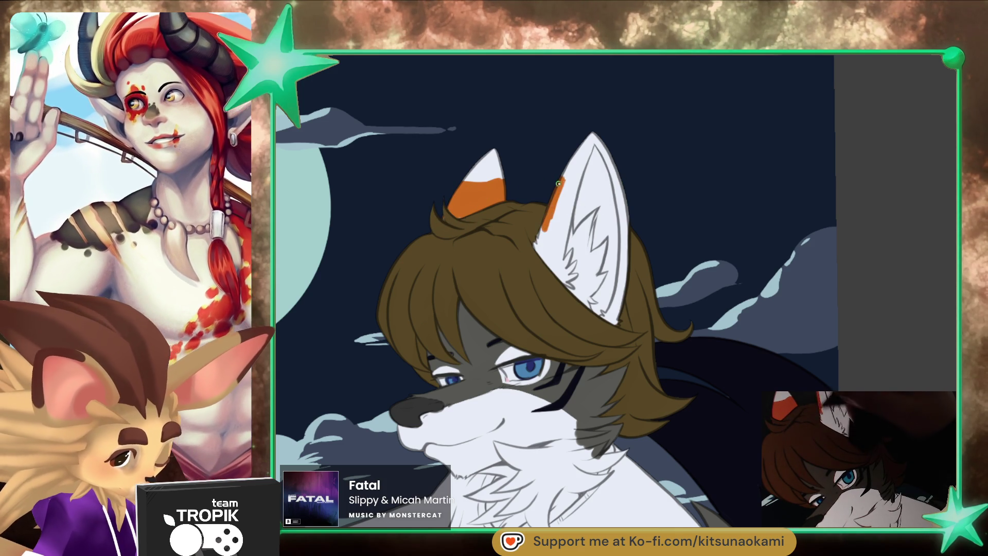
left_click_drag(559, 180, 620, 179)
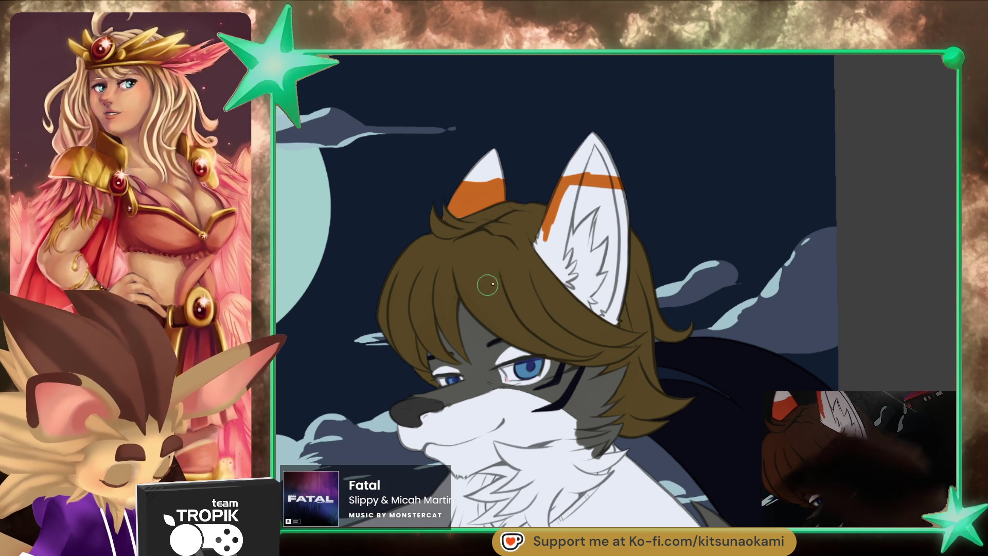
key("g")
left_click(623, 259)
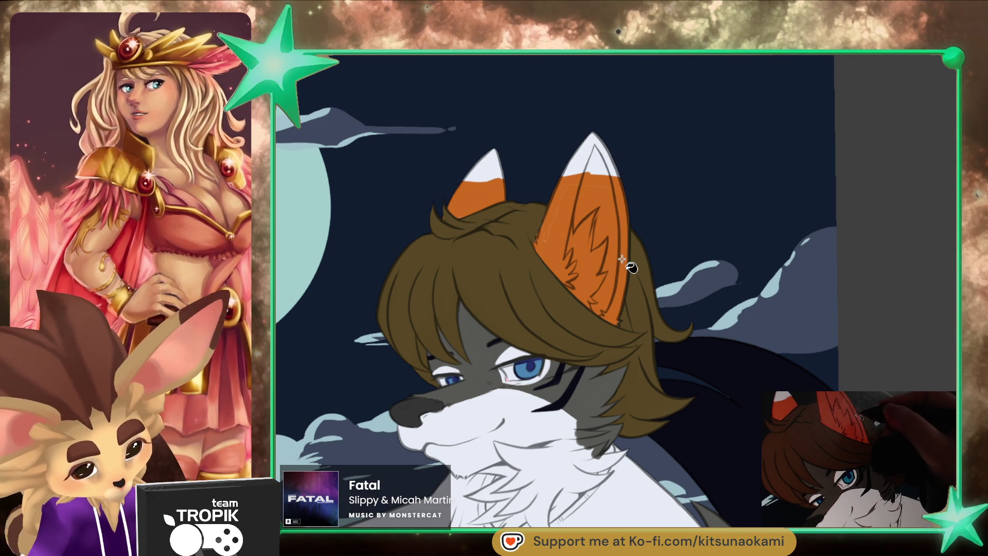
key("b")
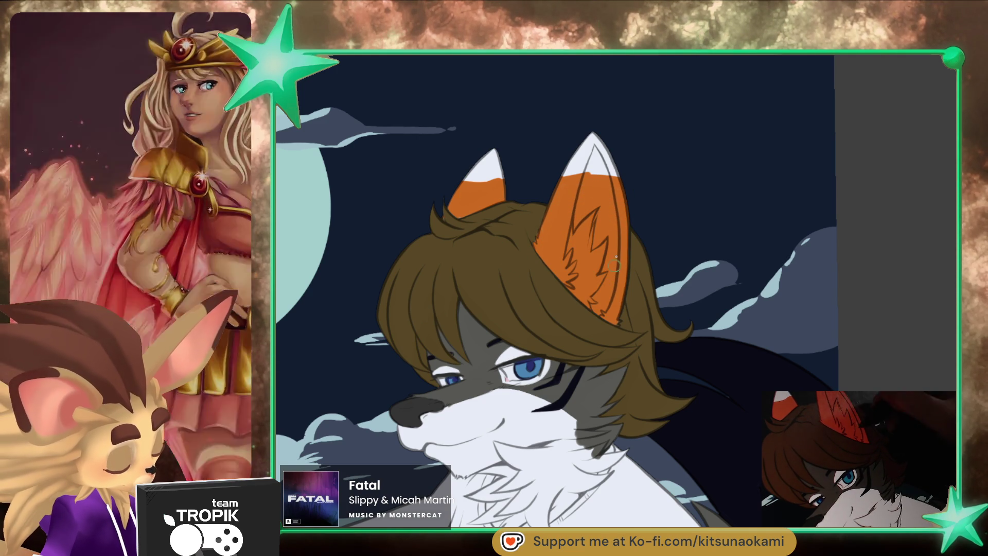
mouse_move(558, 201)
left_mouse_down()
mouse_move(620, 161)
mouse_move(592, 138)
left_mouse_up()
left_click_drag(481, 168, 496, 152)
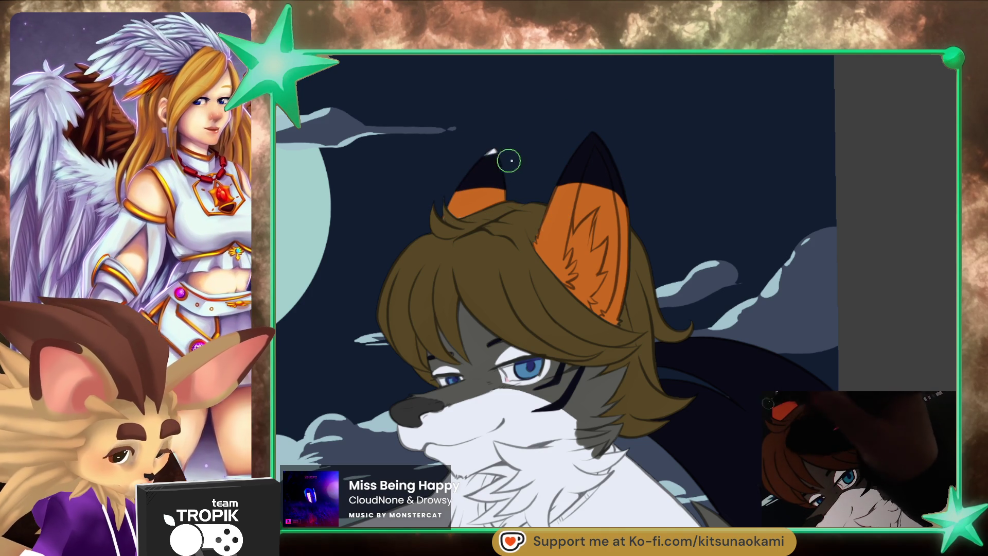
- Brush white highlights down the right ear and white inner fur over its orange marks
scroll(553, 392, "down", 1)
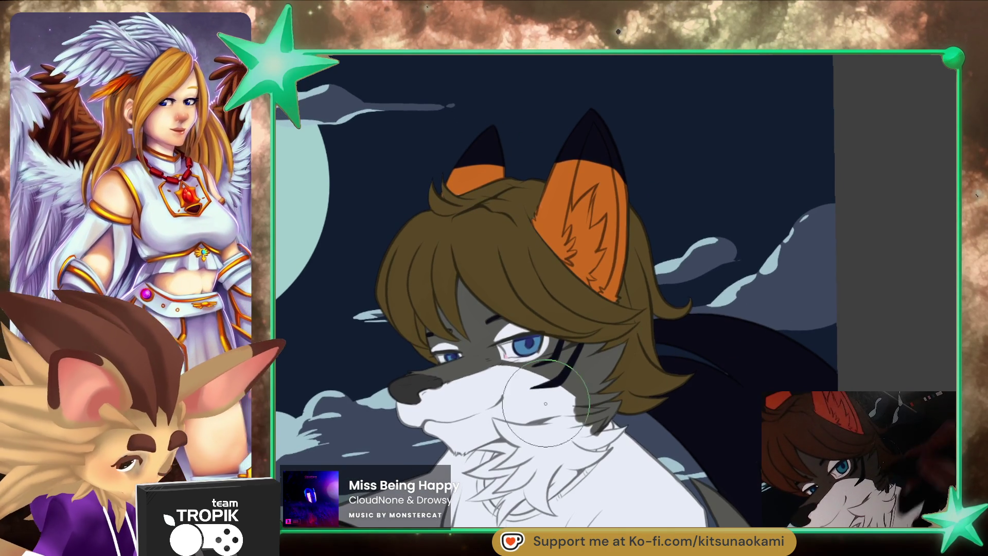
scroll(638, 295, "up", 2)
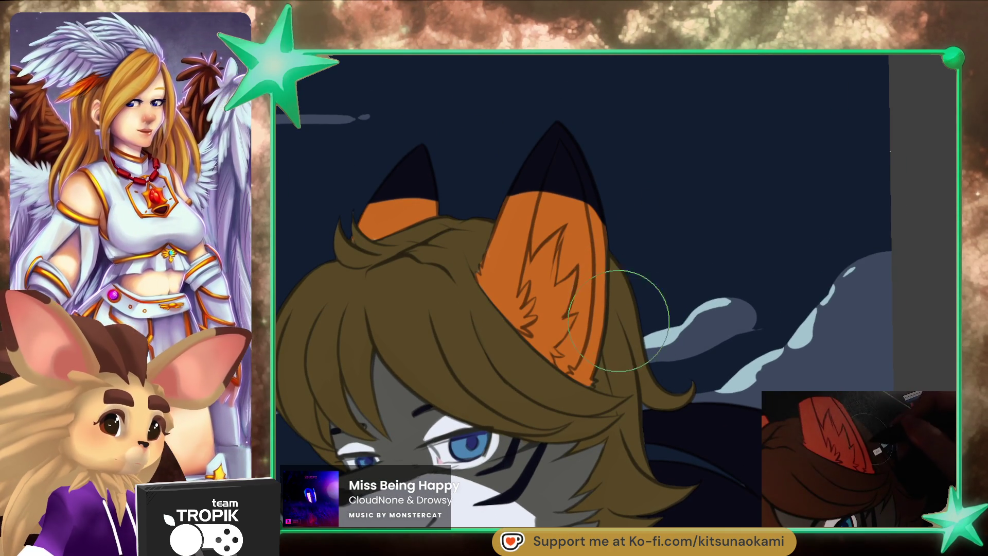
mouse_move(540, 252)
left_mouse_down()
mouse_move(530, 271)
mouse_move(550, 185)
left_mouse_up()
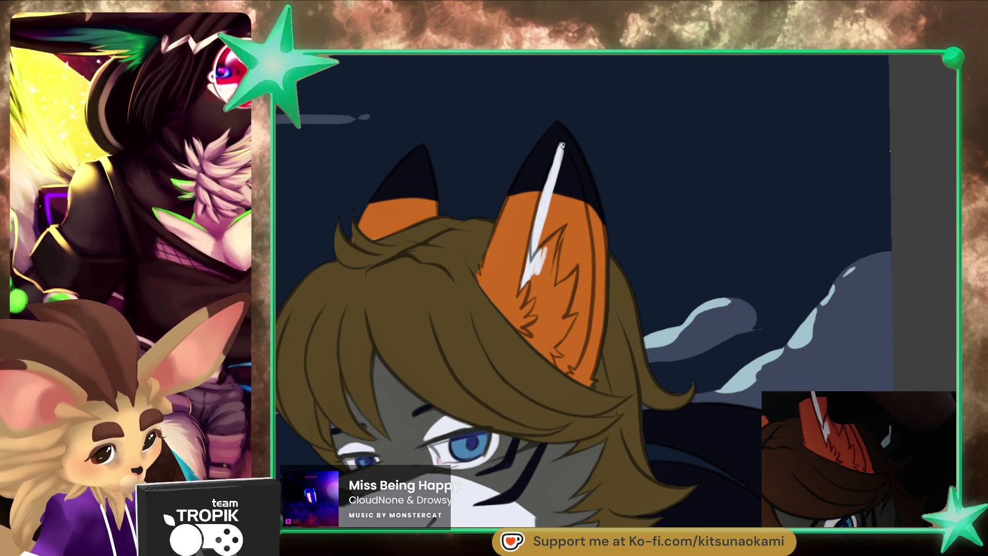
left_click_drag(560, 146, 586, 283)
left_click_drag(562, 147, 566, 369)
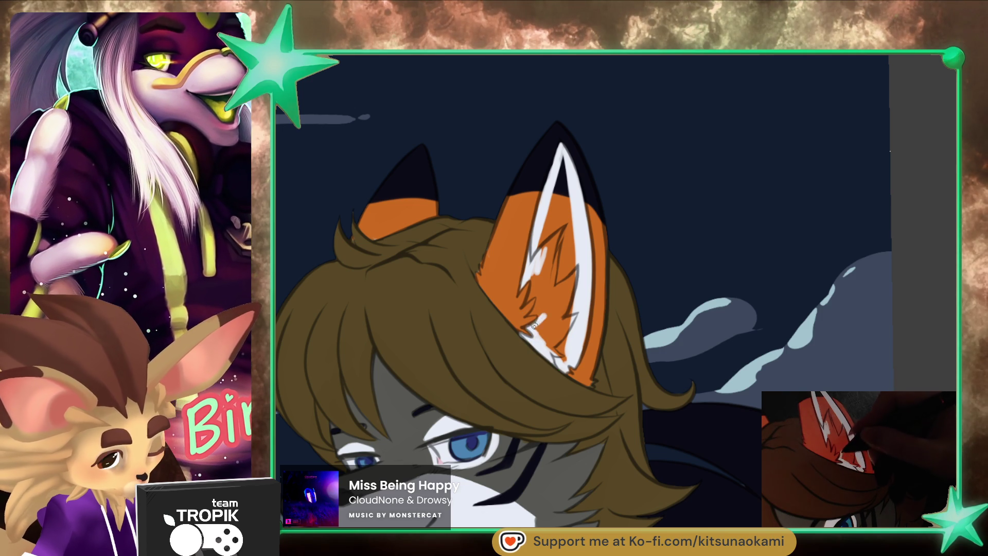
mouse_move(548, 294)
left_mouse_down()
mouse_move(545, 349)
mouse_move(556, 337)
left_mouse_up()
mouse_move(566, 252)
left_mouse_down()
mouse_move(548, 301)
mouse_move(534, 285)
left_mouse_up()
mouse_move(566, 252)
left_mouse_down()
mouse_move(553, 201)
mouse_move(563, 196)
left_mouse_up()
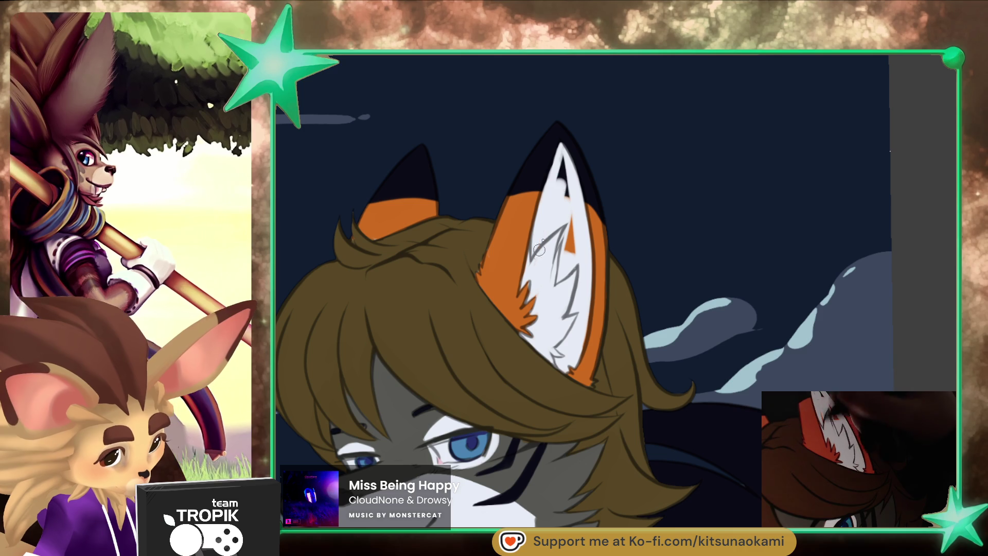
mouse_move(563, 157)
left_mouse_down()
mouse_move(570, 242)
mouse_move(528, 282)
mouse_move(535, 324)
left_mouse_up()
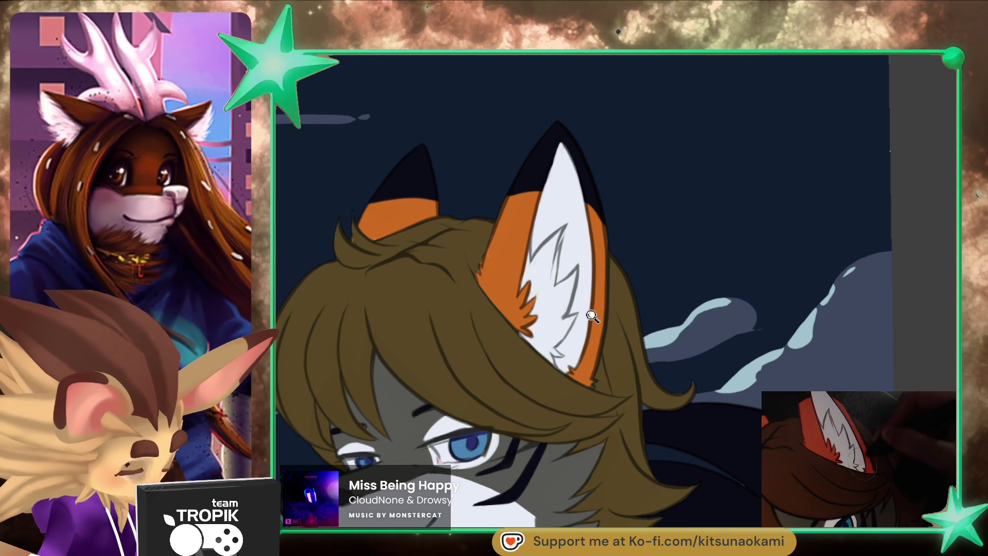
scroll(602, 385, "down", 5)
scroll(603, 384, "up", 2)
scroll(605, 360, "up", 2)
scroll(608, 329, "up", 2)
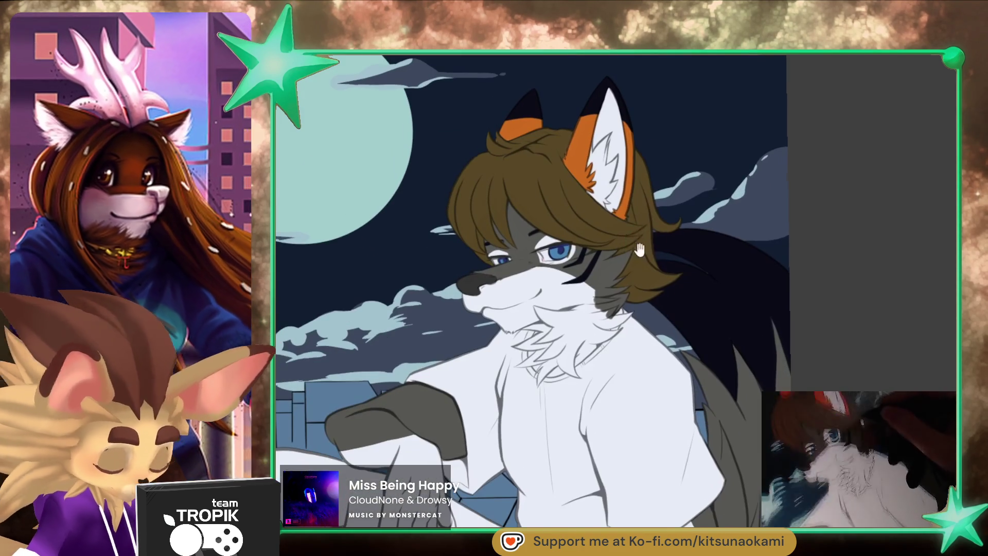
scroll(611, 299, "up", 1)
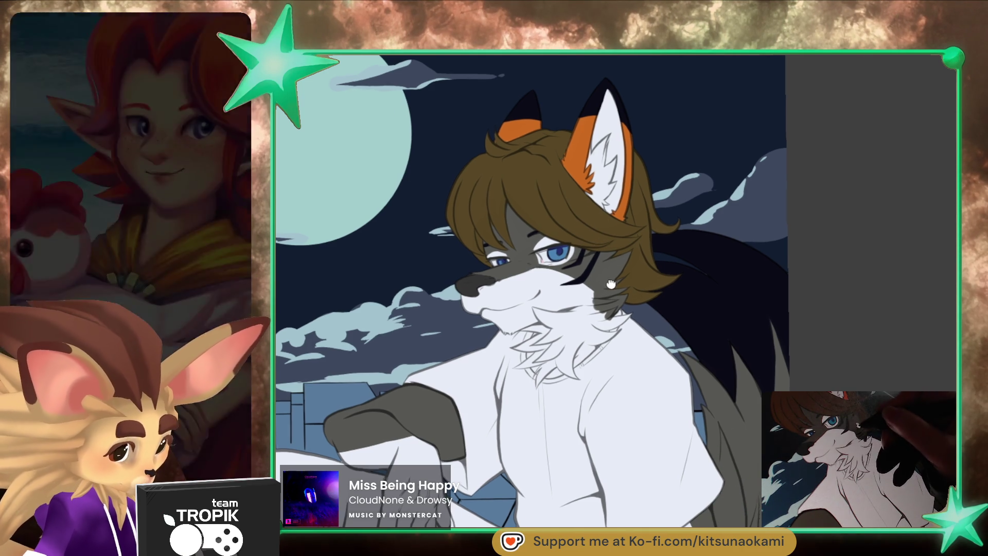
left_click_drag(575, 181, 547, 251)
left_click(547, 251)
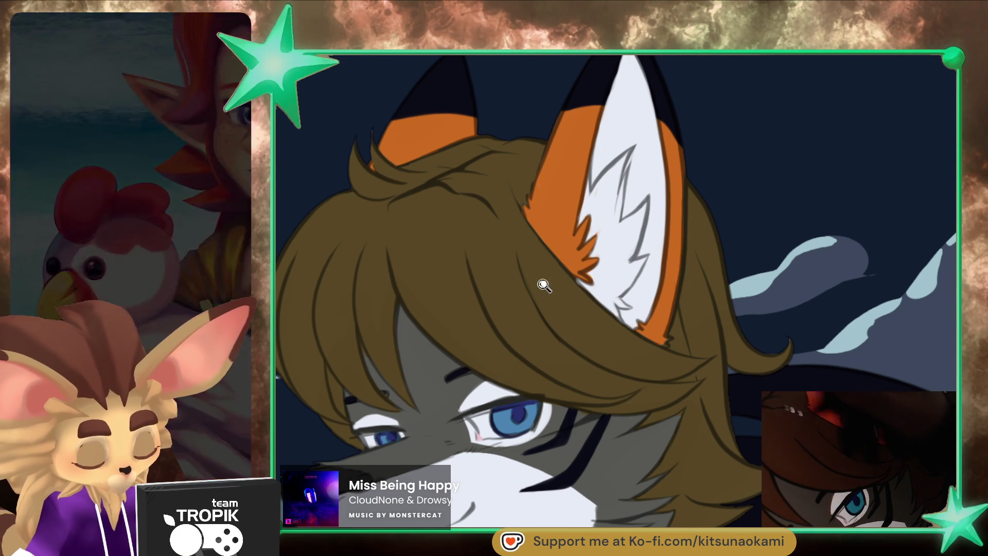
key("ctrl+0")
left_click_drag(669, 546, 674, 429)
scroll(673, 430, "up", 3)
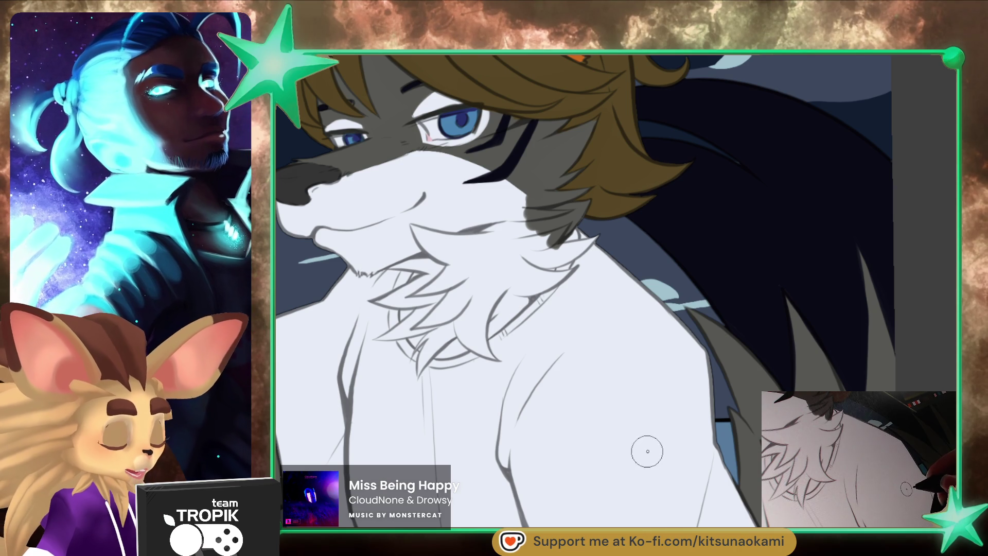
scroll(747, 420, "down", 3)
- Extend and thicken the blue collar stroke diagonally along the neck to its tip
scroll(747, 421, "up", 5)
scroll(495, 282, "down", 3)
scroll(494, 282, "up", 6)
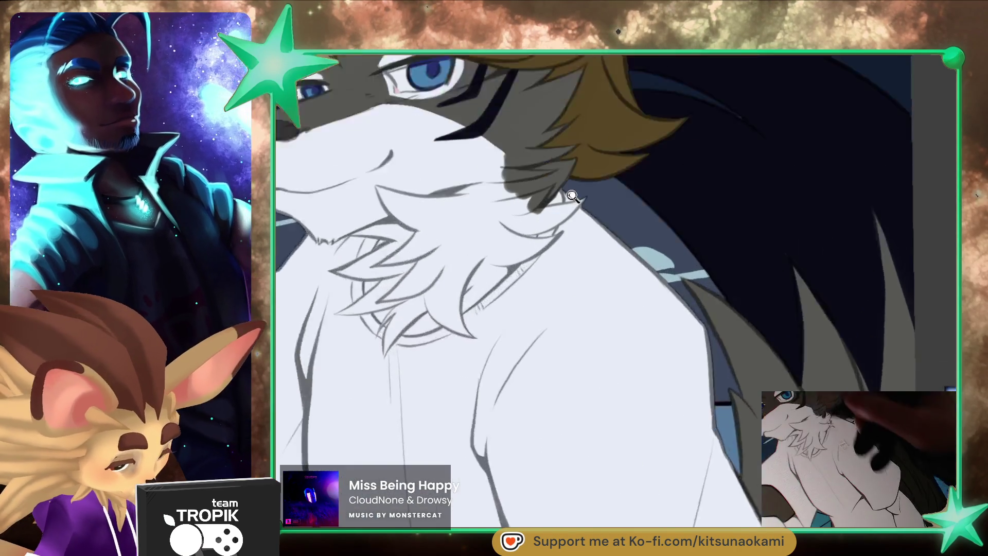
mouse_move(495, 281)
left_mouse_down()
mouse_move(480, 291)
mouse_move(560, 232)
left_mouse_up()
mouse_move(510, 262)
left_mouse_down()
mouse_move(424, 336)
mouse_move(418, 360)
mouse_move(440, 378)
left_mouse_up()
left_click_drag(418, 340, 584, 221)
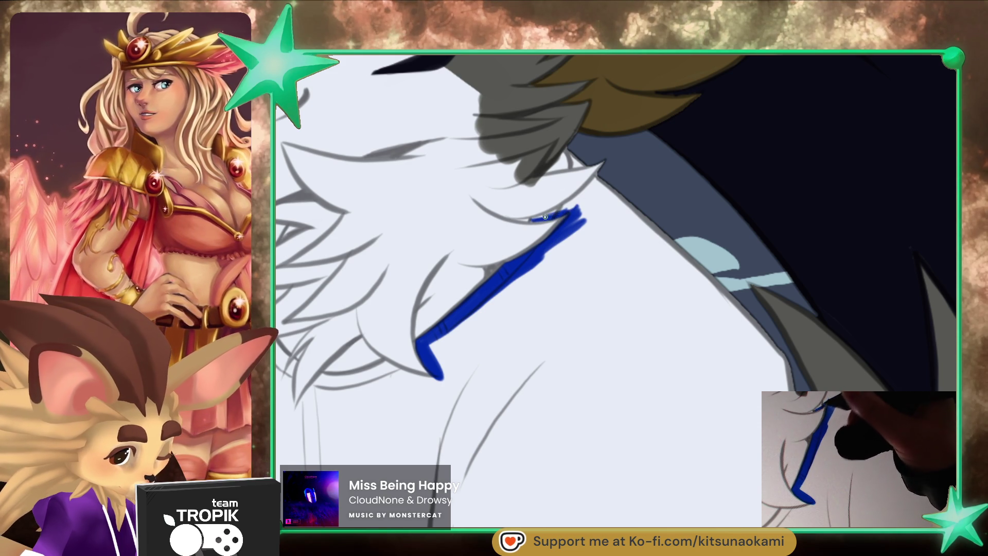
mouse_move(534, 220)
left_mouse_down()
mouse_move(600, 180)
mouse_move(615, 198)
left_mouse_up()
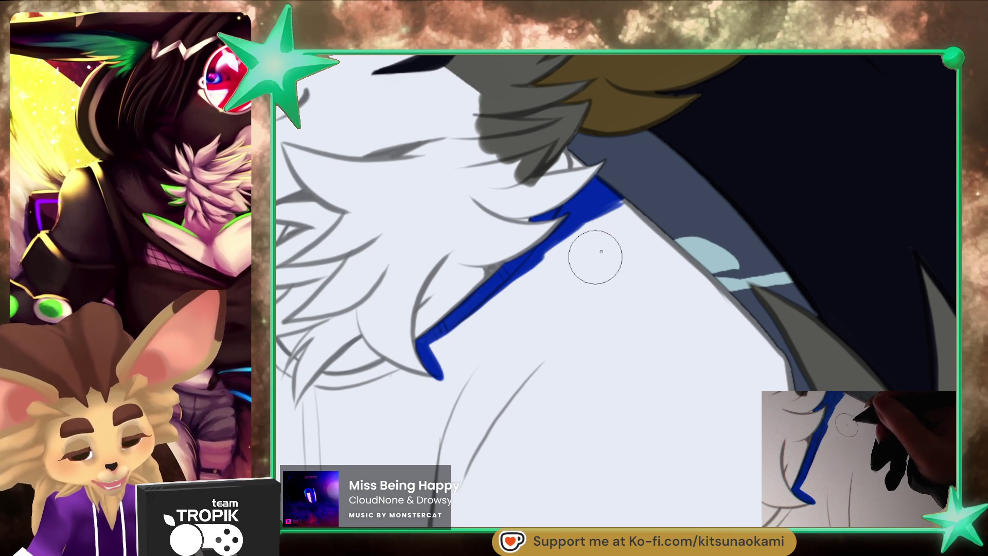
left_click_drag(566, 155, 558, 163)
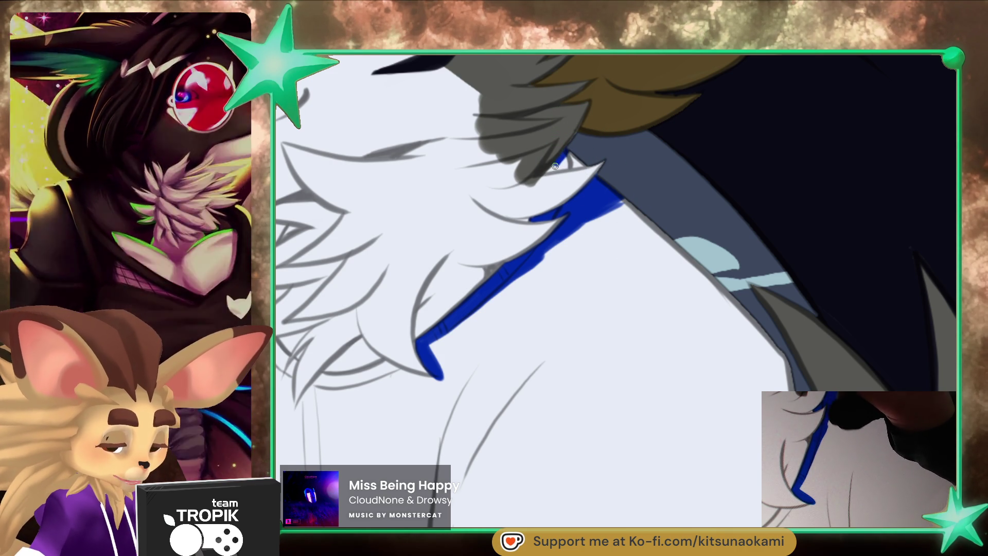
mouse_move(550, 171)
left_mouse_down()
mouse_move(588, 162)
mouse_move(643, 202)
left_mouse_up()
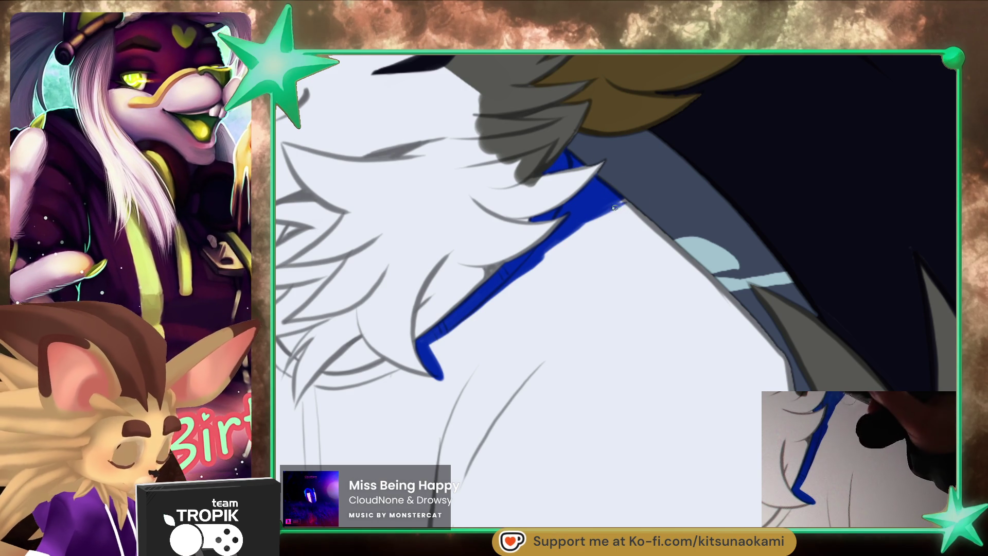
- Paint the blue shirt along and below the chest fur's lower edge
left_click_drag(512, 287, 680, 205)
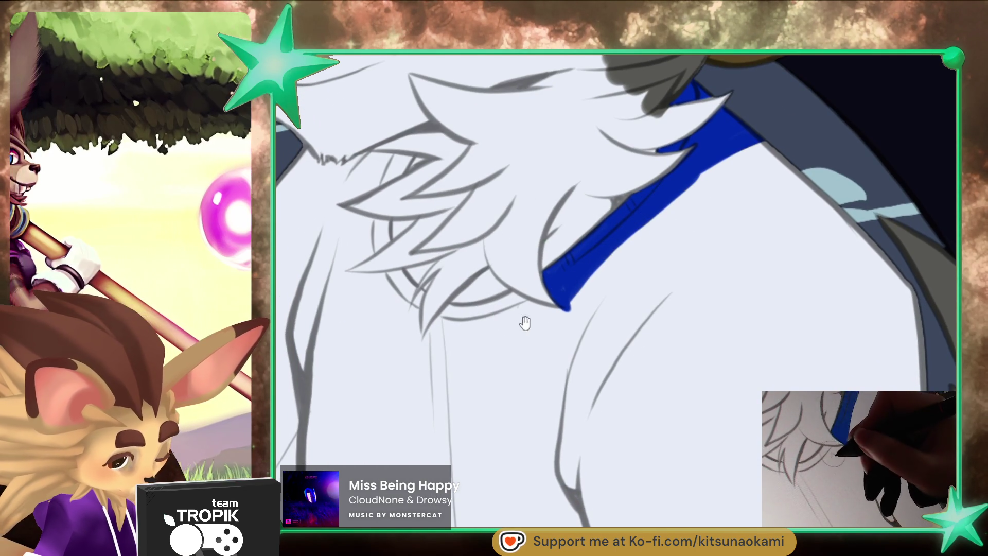
left_click_drag(521, 320, 553, 411)
mouse_move(438, 252)
left_mouse_down()
mouse_move(412, 265)
mouse_move(398, 247)
mouse_move(411, 260)
mouse_move(358, 284)
left_mouse_up()
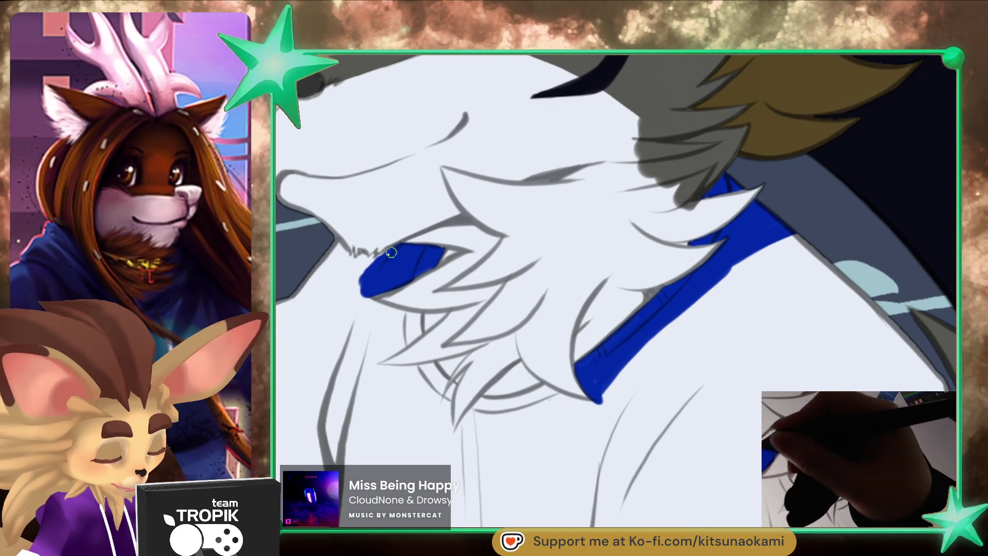
left_click_drag(435, 382, 502, 336)
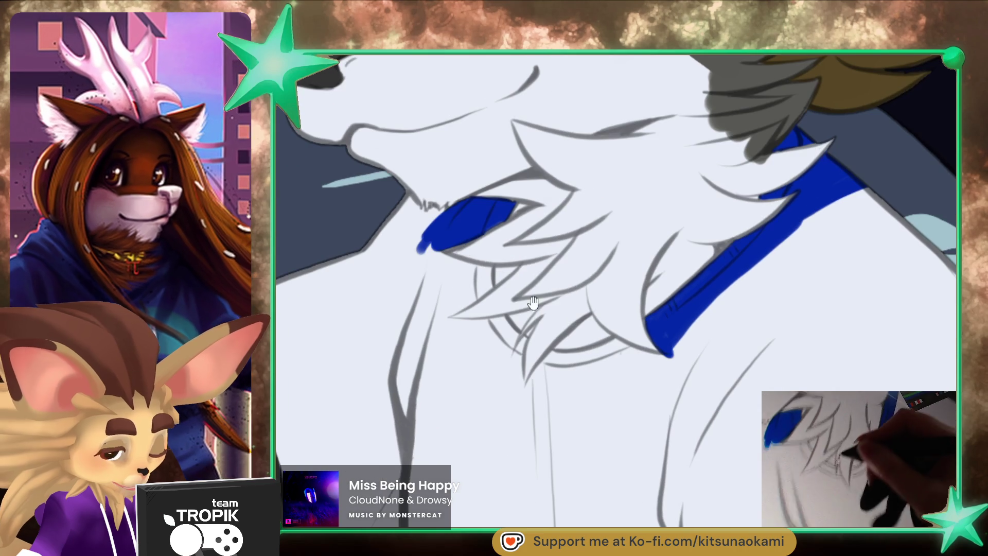
mouse_move(436, 251)
left_mouse_down()
mouse_move(491, 285)
mouse_move(442, 313)
left_mouse_up()
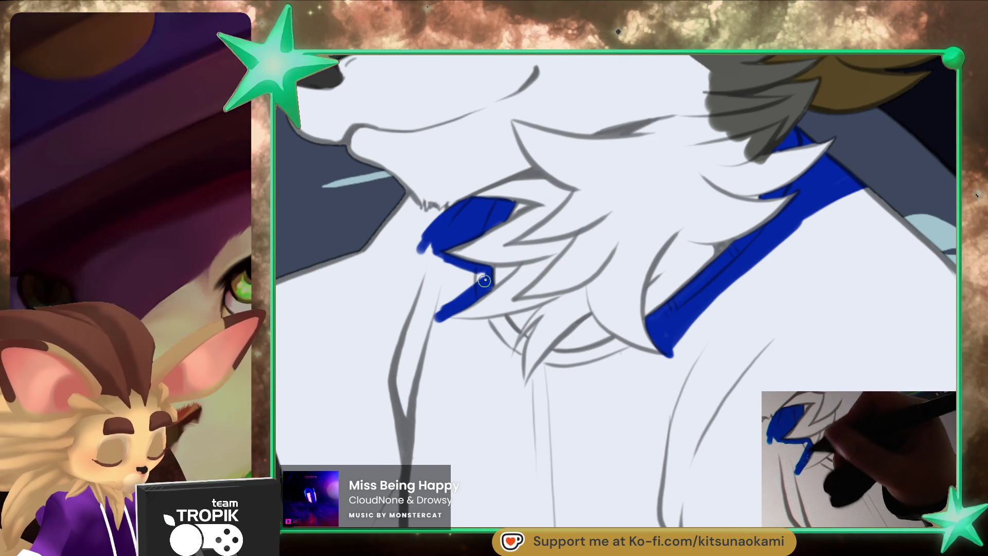
left_click_drag(473, 272, 436, 312)
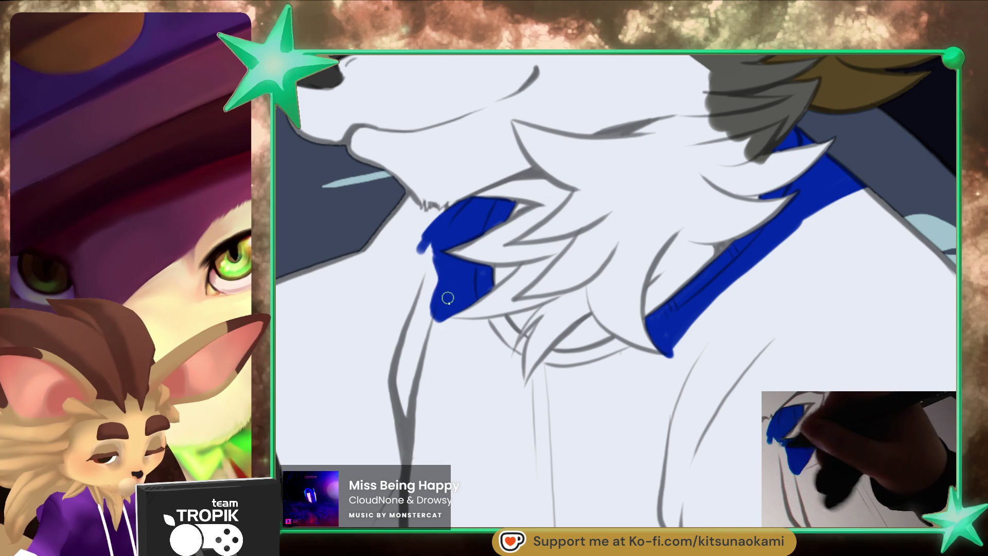
left_click_drag(443, 321, 491, 324)
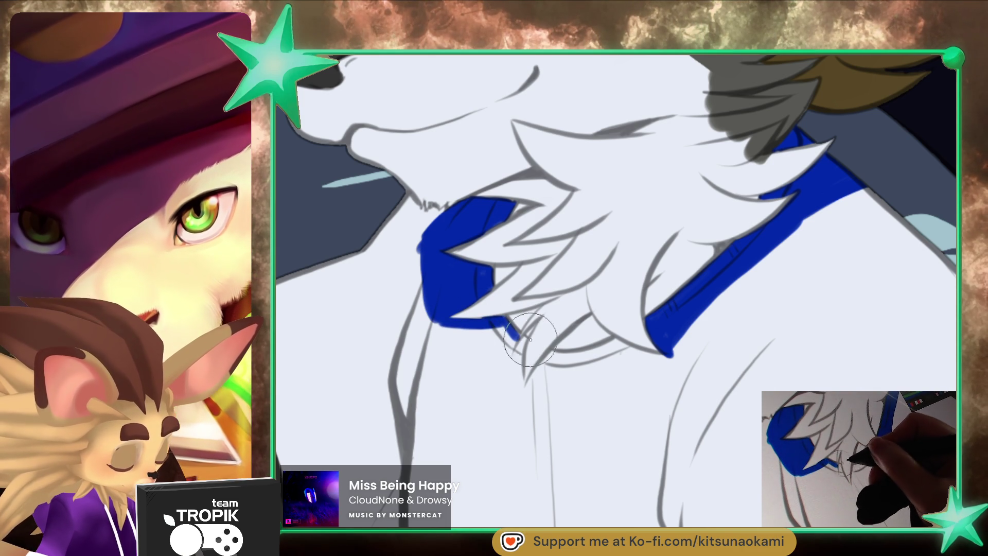
mouse_move(515, 352)
left_mouse_down()
mouse_move(489, 329)
mouse_move(432, 321)
mouse_move(508, 370)
left_mouse_up()
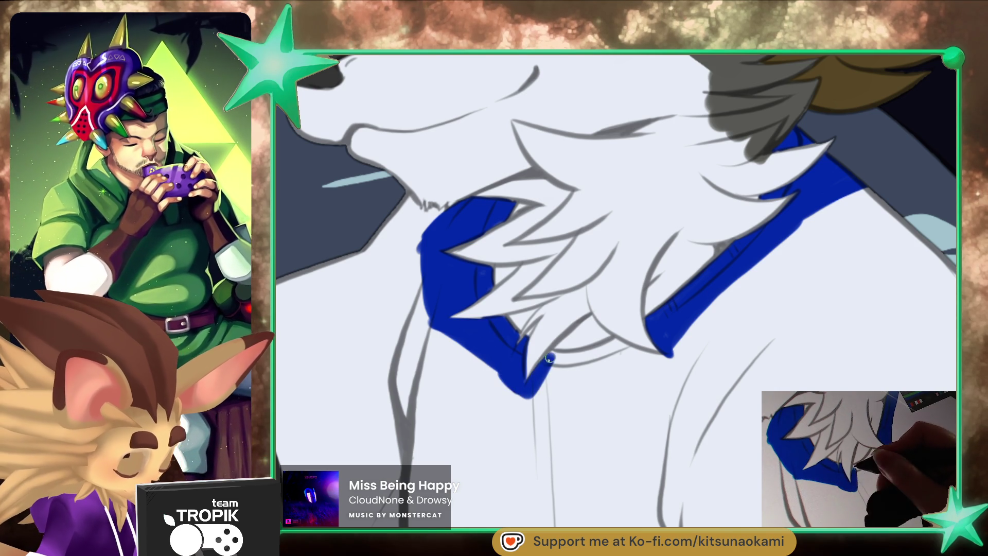
- Darken and thicken the collar band's lower edge and fill in both ends in blue
mouse_move(602, 351)
left_mouse_down()
mouse_move(567, 353)
mouse_move(668, 359)
mouse_move(535, 391)
mouse_move(620, 352)
mouse_move(635, 368)
left_mouse_up()
mouse_move(545, 391)
left_mouse_down()
mouse_move(669, 355)
mouse_move(563, 386)
left_mouse_up()
mouse_move(673, 333)
left_mouse_down()
mouse_move(684, 353)
mouse_move(619, 354)
left_mouse_up()
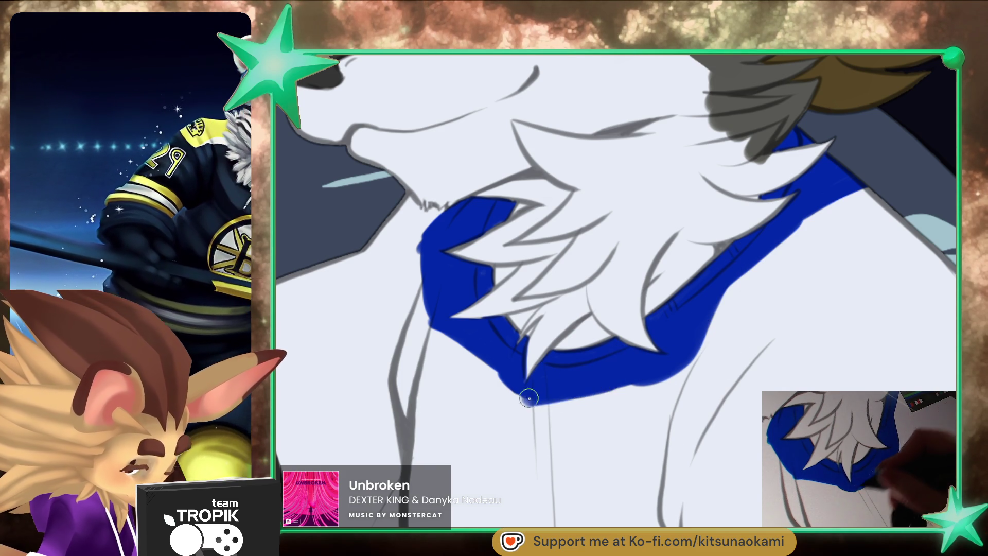
left_click_drag(530, 397, 550, 390)
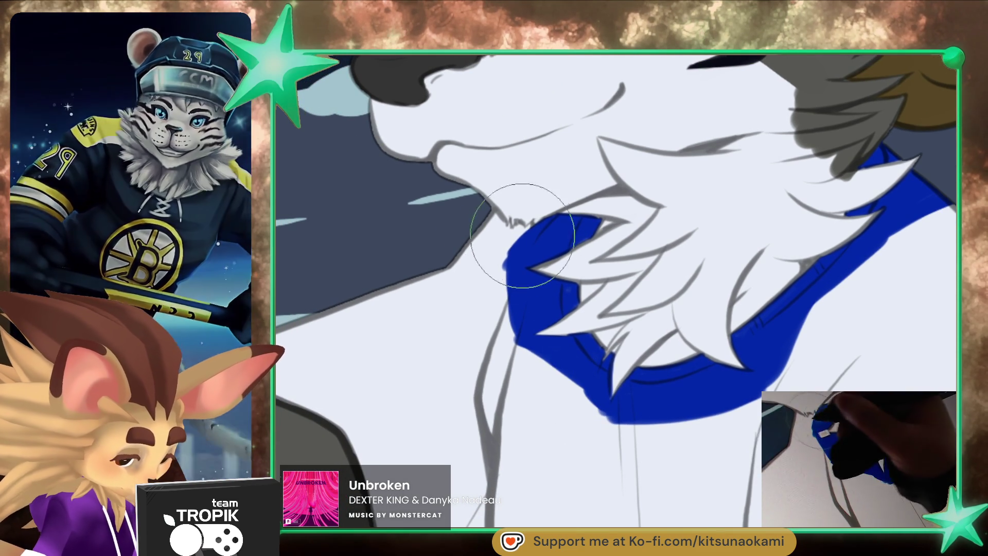
mouse_move(509, 230)
left_mouse_down()
mouse_move(488, 210)
mouse_move(515, 232)
mouse_move(512, 288)
left_mouse_up()
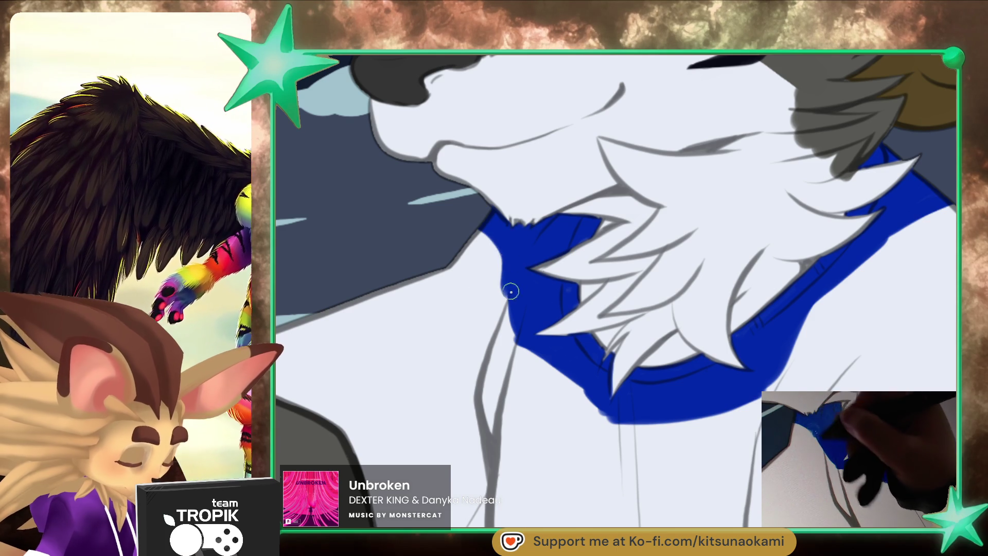
key("ctrl+0")
left_click_drag(641, 441, 658, 438)
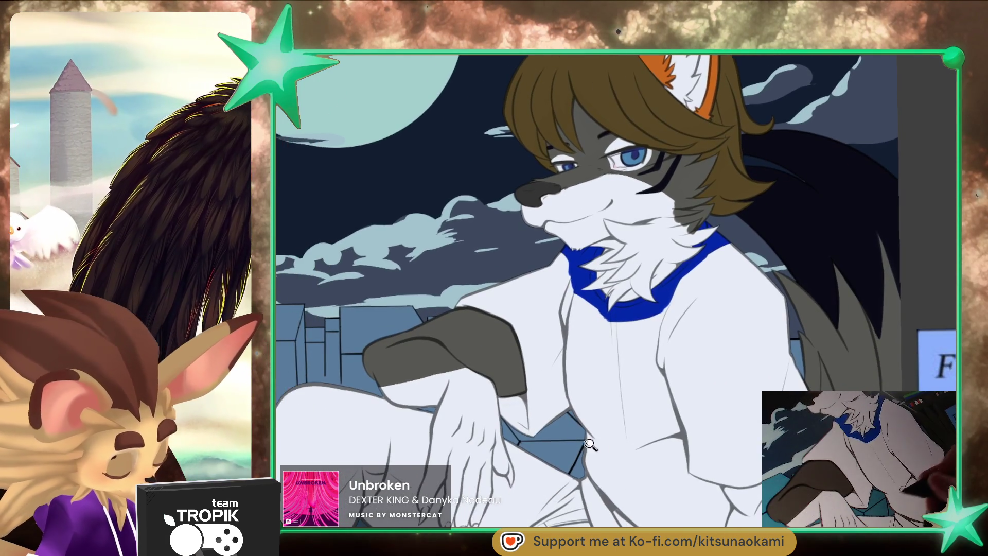
- Paint a blue cuff under the grey sleeve and blue trim along the shirt edge over the leg
scroll(484, 463, "up", 5)
left_click_drag(411, 360, 415, 392)
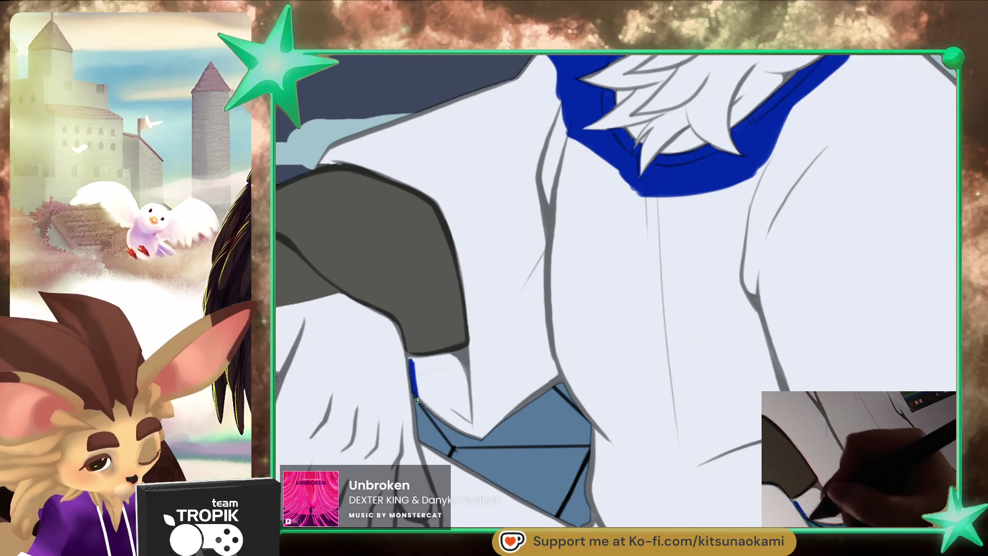
left_click_drag(410, 355, 468, 348)
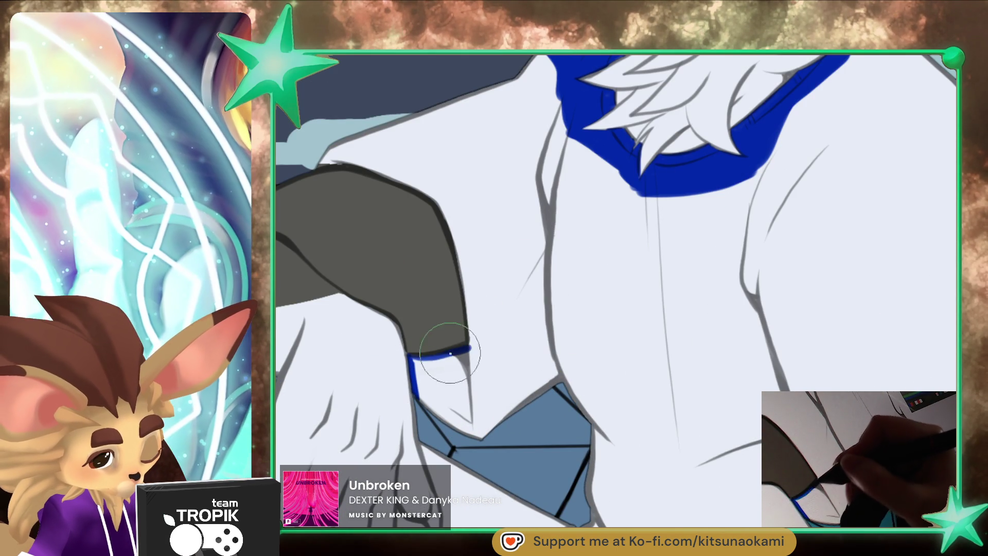
mouse_move(410, 356)
left_mouse_down()
mouse_move(474, 348)
mouse_move(458, 355)
left_mouse_up()
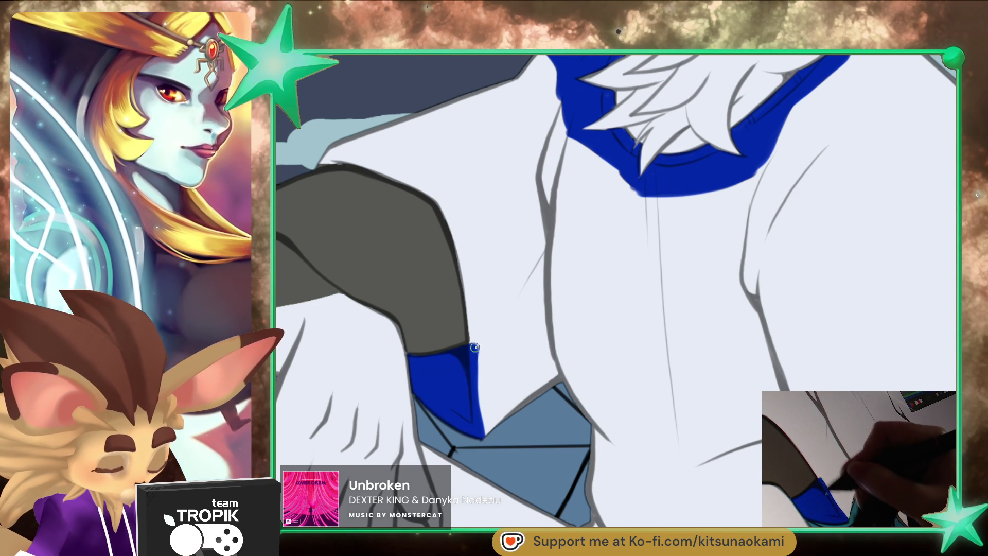
mouse_move(469, 326)
left_mouse_down()
mouse_move(472, 356)
mouse_move(450, 217)
mouse_move(425, 183)
mouse_move(541, 332)
mouse_move(446, 372)
mouse_move(531, 310)
left_mouse_up()
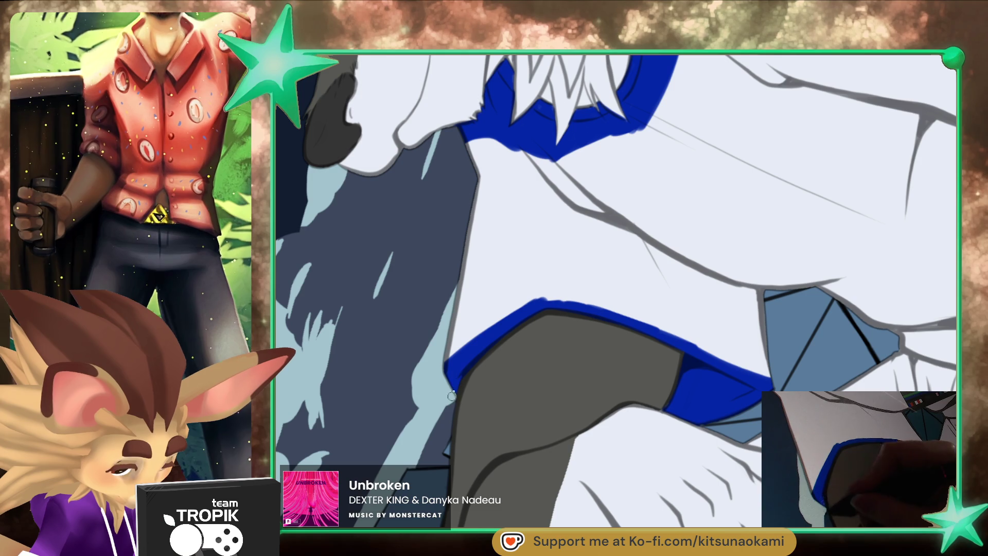
mouse_move(472, 342)
left_mouse_down()
mouse_move(592, 309)
mouse_move(747, 367)
mouse_move(675, 421)
mouse_move(554, 335)
left_mouse_up()
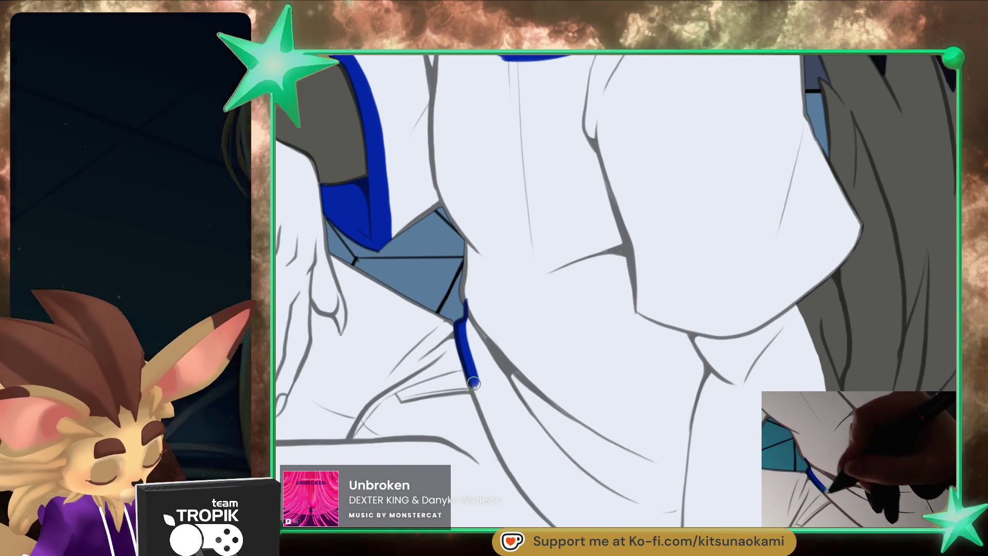
- Trace the shirt's front opening into a blue V down the chest
left_click_drag(473, 381, 506, 460)
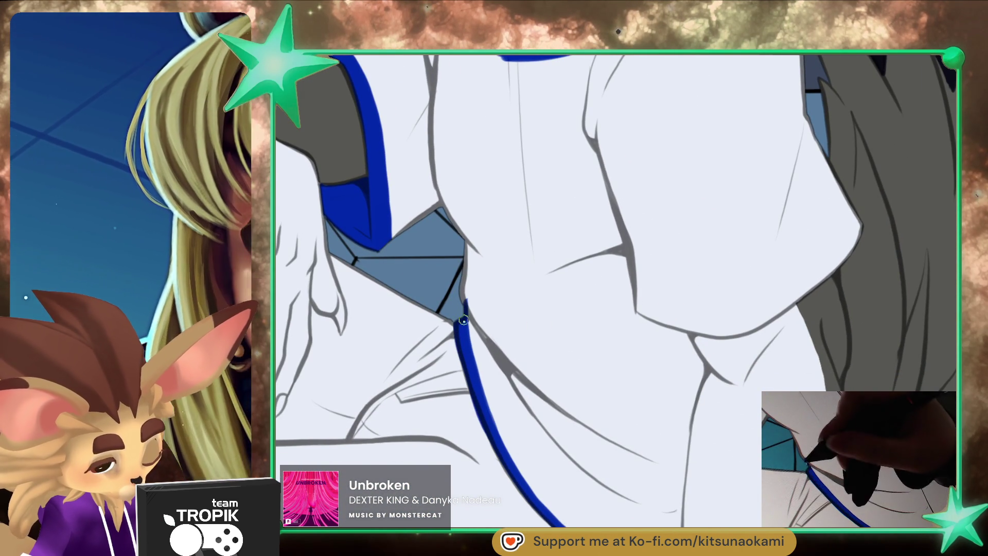
left_click_drag(605, 507, 514, 346)
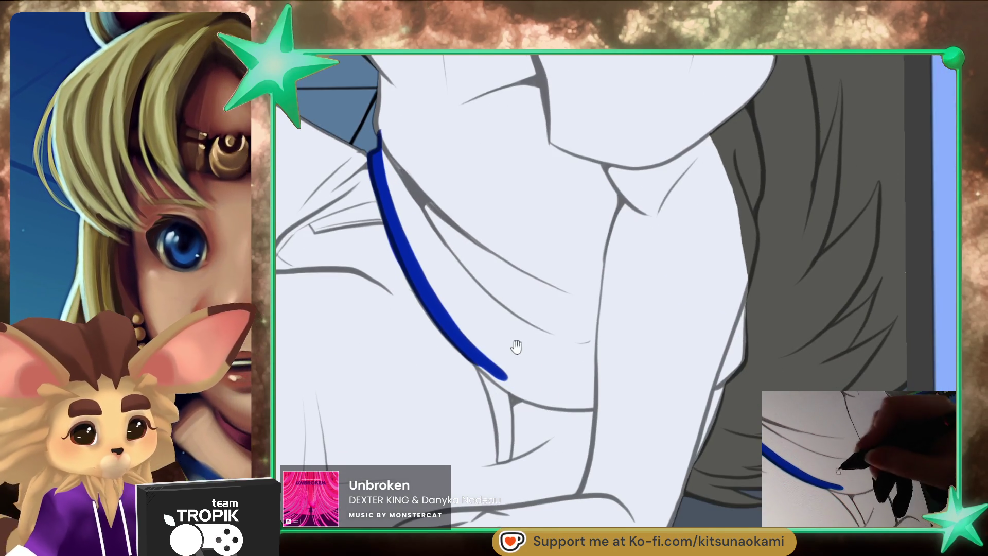
mouse_move(598, 421)
left_mouse_down()
mouse_move(616, 428)
mouse_move(525, 368)
left_mouse_up()
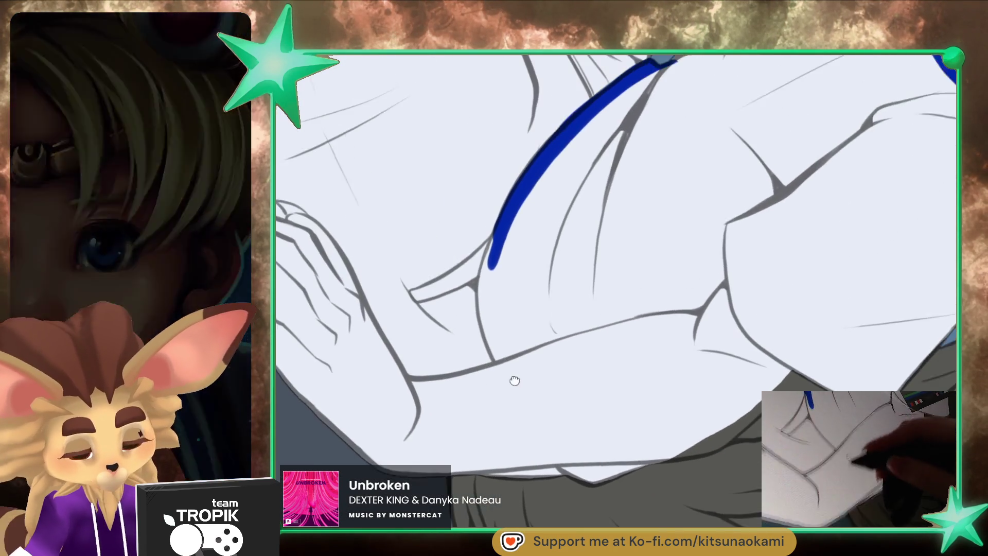
left_click_drag(491, 281, 489, 371)
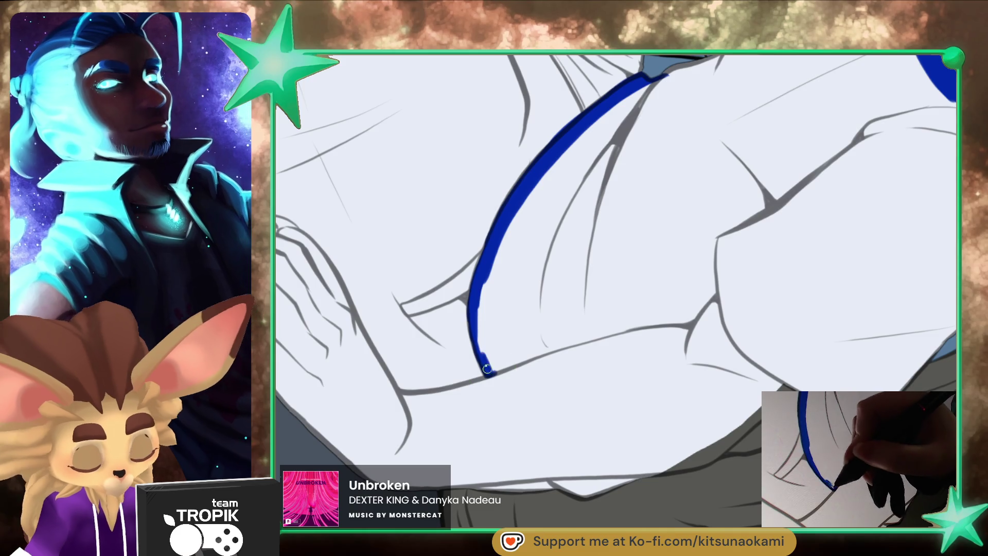
mouse_move(488, 244)
left_mouse_down()
mouse_move(481, 345)
mouse_move(492, 373)
left_mouse_up()
left_click_drag(509, 218, 492, 371)
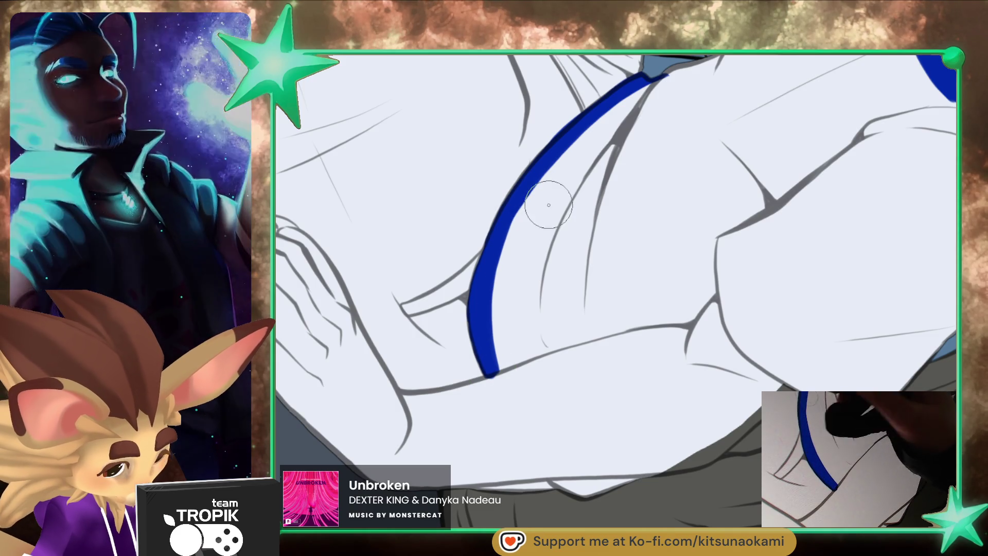
left_click_drag(574, 412, 566, 355)
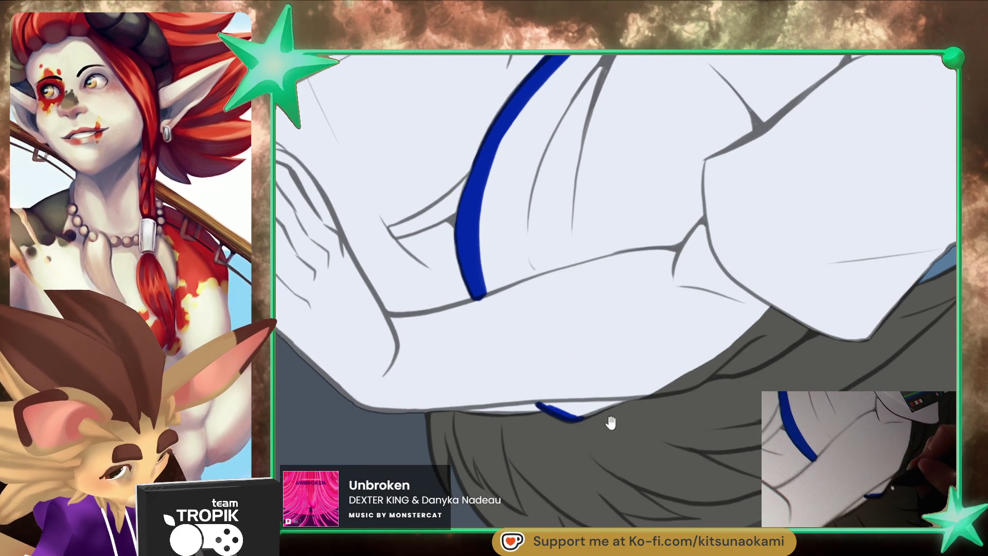
left_click_drag(591, 436, 632, 432)
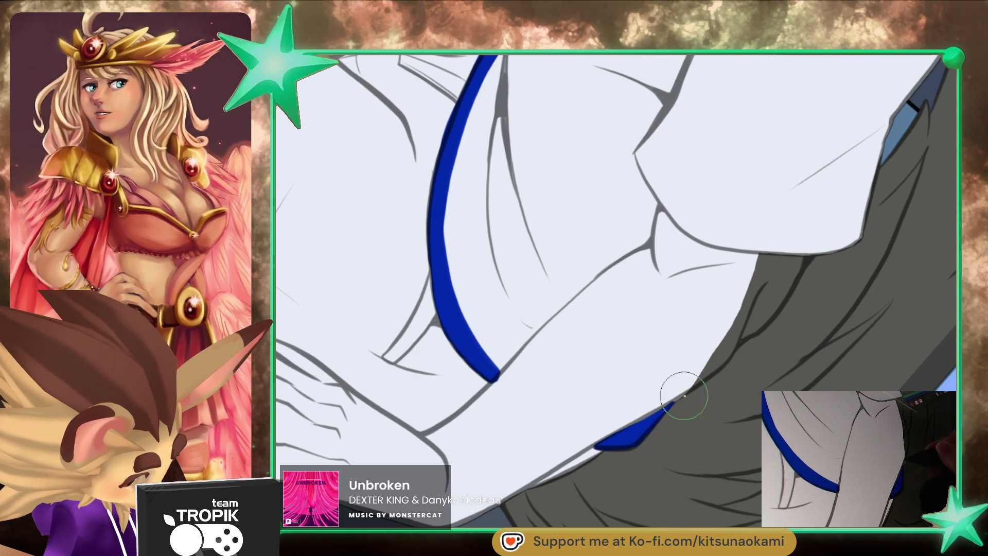
scroll(677, 400, "down", 5)
scroll(503, 412, "up", 5)
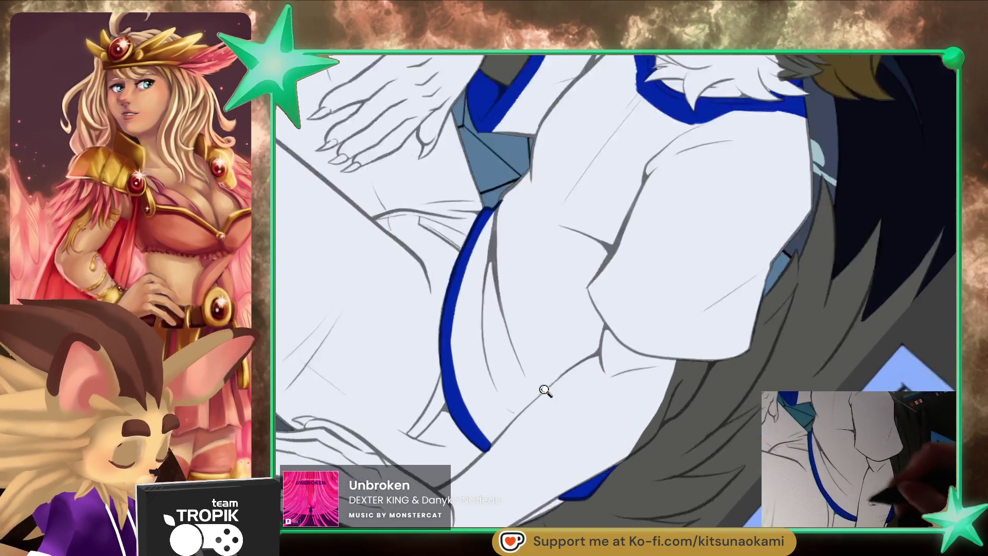
left_click_drag(503, 410, 470, 446)
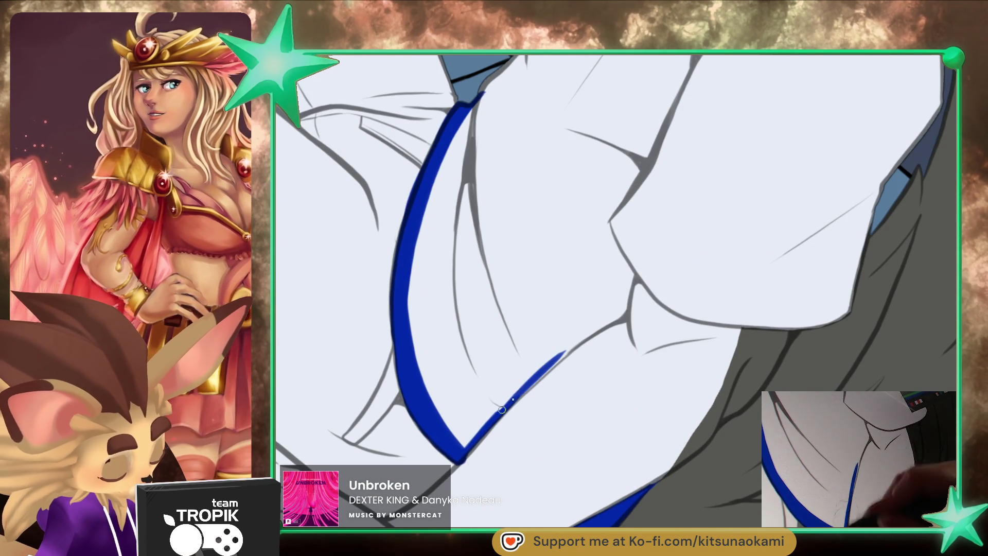
left_click_drag(591, 333, 494, 411)
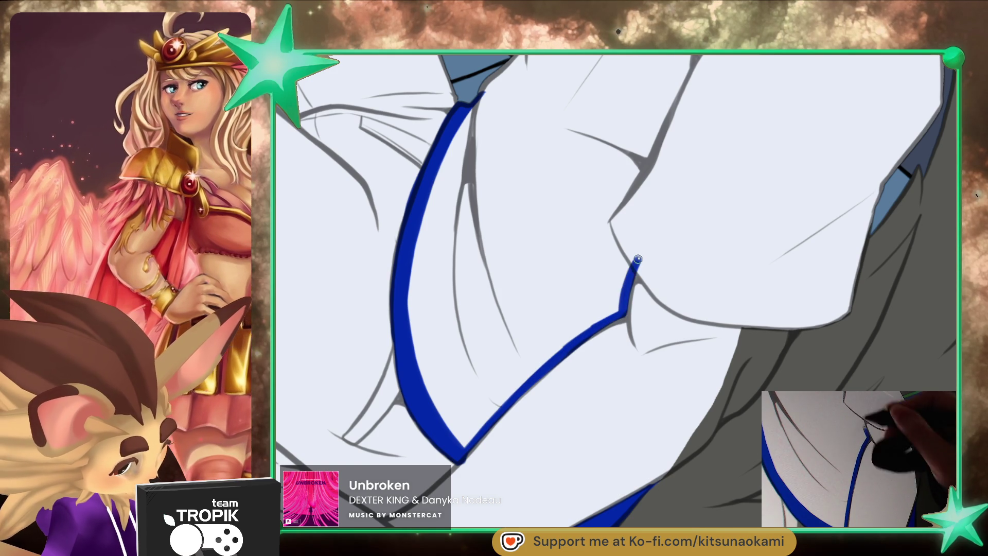
left_click_drag(607, 317, 463, 452)
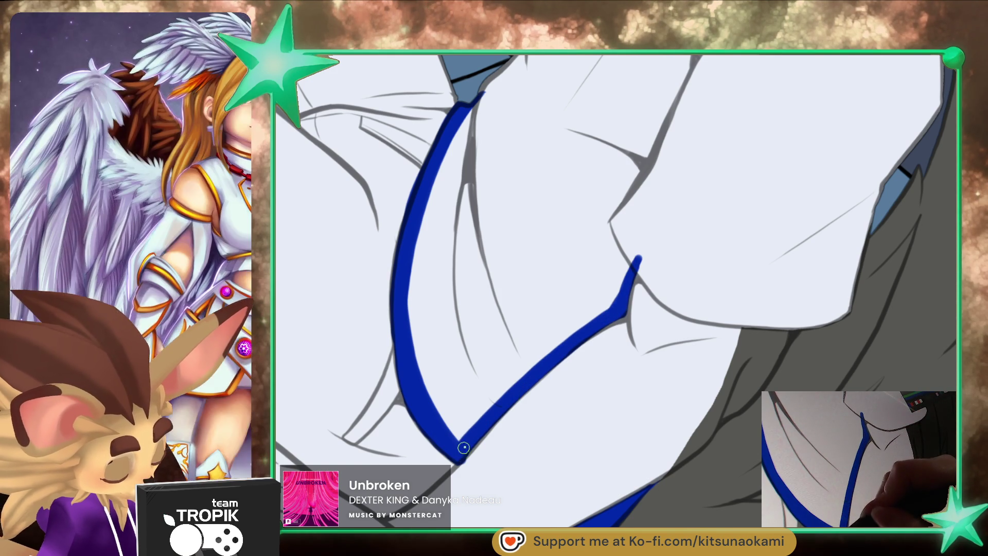
- Draw and thicken a curved blue hem line down the thigh
scroll(637, 489, "down", 5)
left_click_drag(637, 489, 591, 412)
scroll(522, 236, "up", 5)
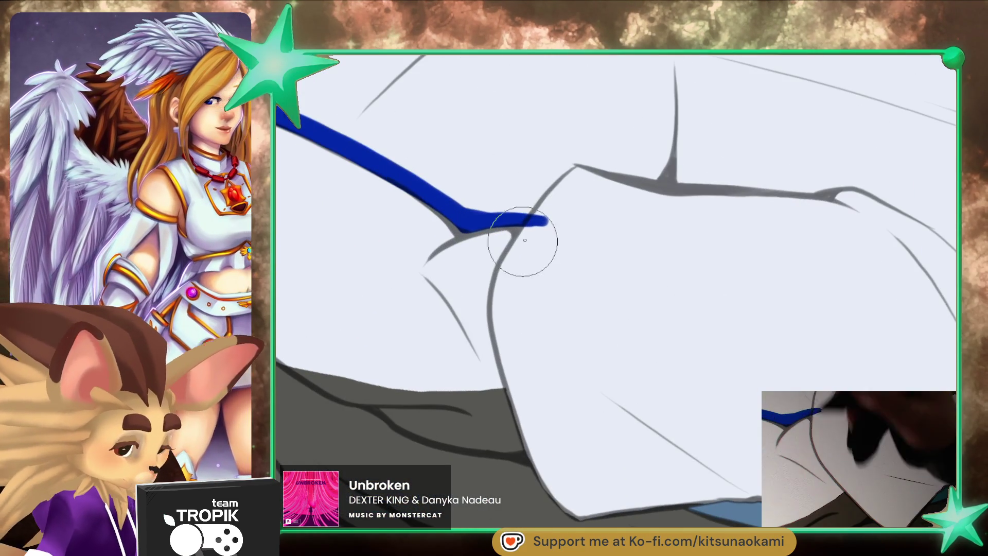
left_click_drag(533, 223, 496, 294)
left_click_drag(533, 222, 509, 360)
mouse_move(508, 286)
left_mouse_down()
mouse_move(514, 408)
mouse_move(531, 232)
left_mouse_up()
left_click_drag(555, 201, 512, 343)
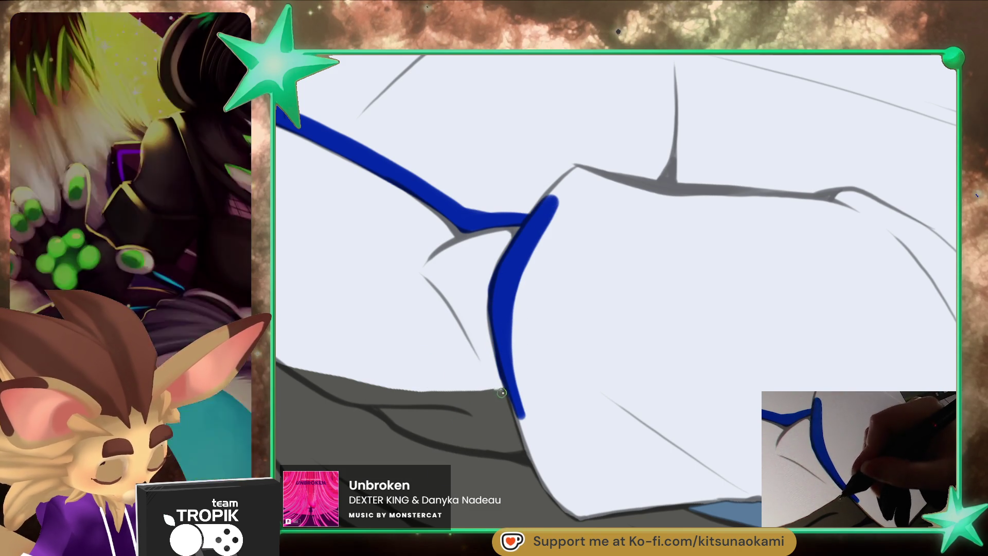
left_click_drag(517, 396, 526, 437)
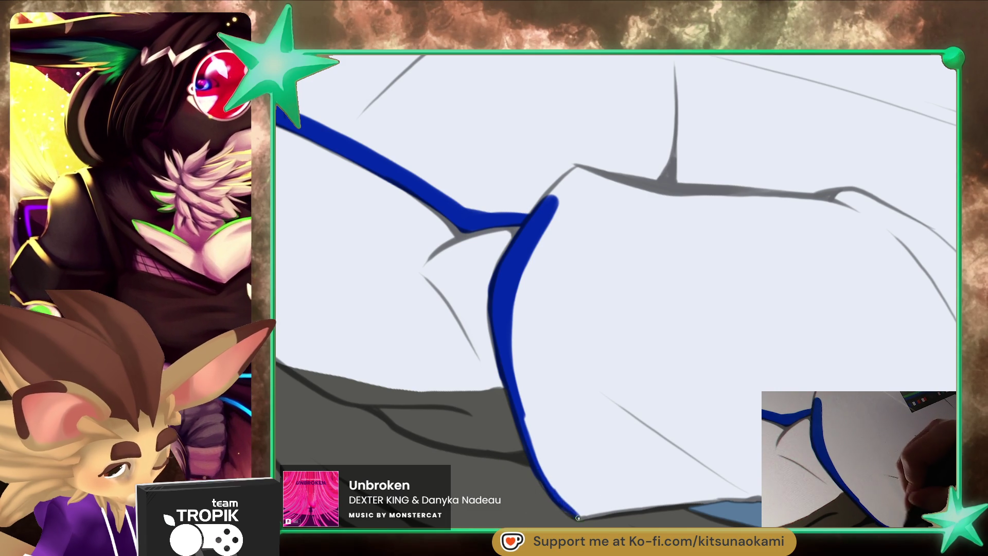
key("ctrl+0")
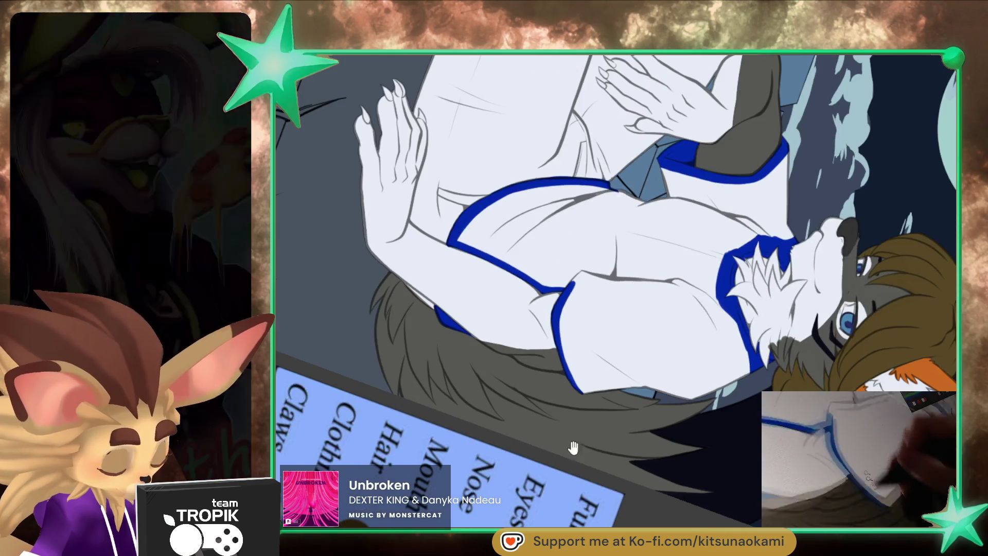
- Fill the sleeve and lower shirt solid blue with broad strokes
left_click_drag(669, 257, 737, 442)
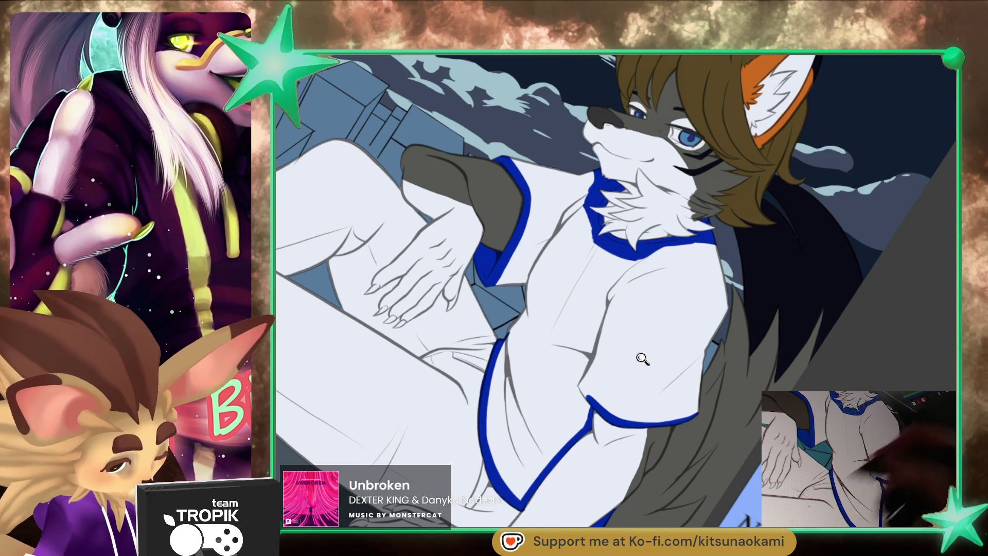
scroll(697, 446, "up", 3)
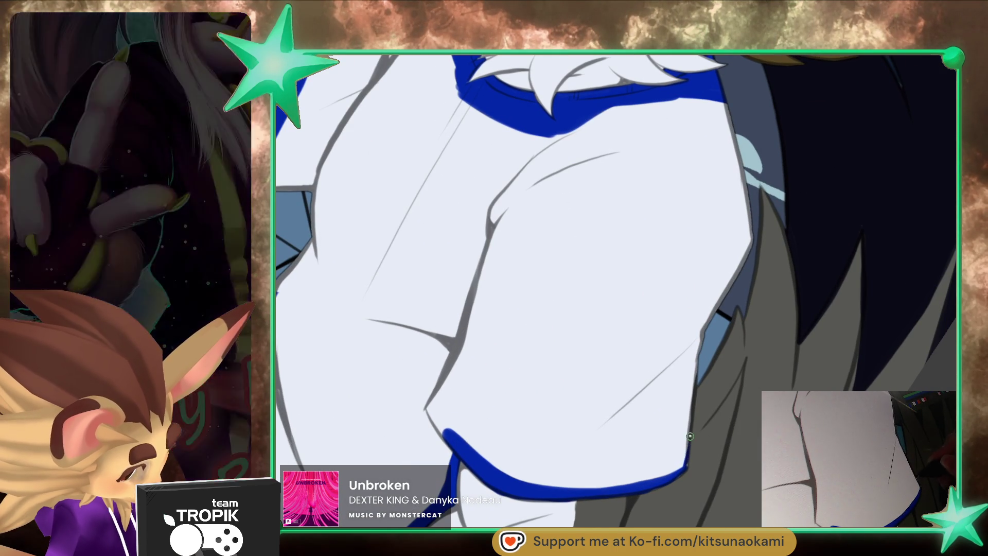
mouse_move(684, 468)
left_mouse_down()
mouse_move(588, 228)
mouse_move(659, 475)
mouse_move(758, 309)
mouse_move(819, 272)
left_mouse_up()
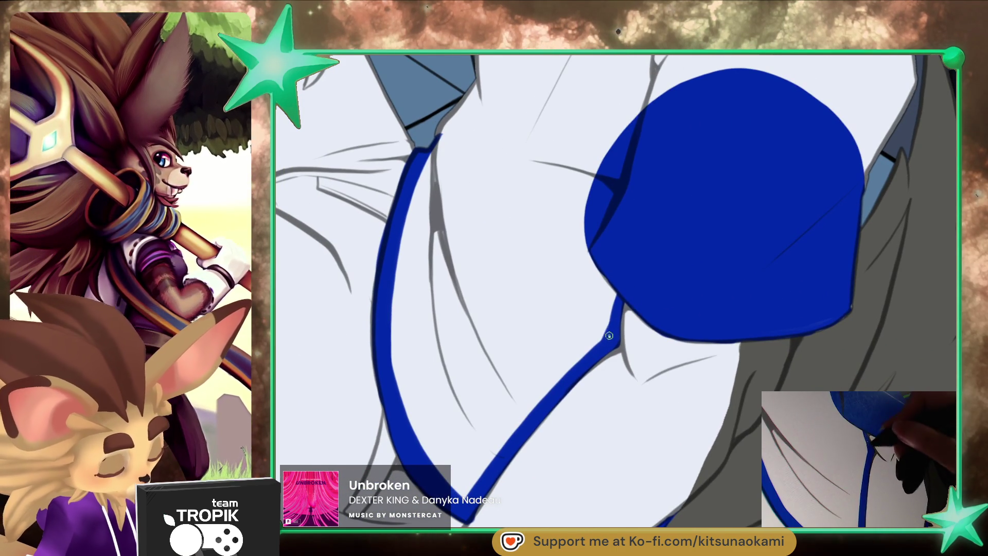
left_click_drag(434, 494, 597, 149)
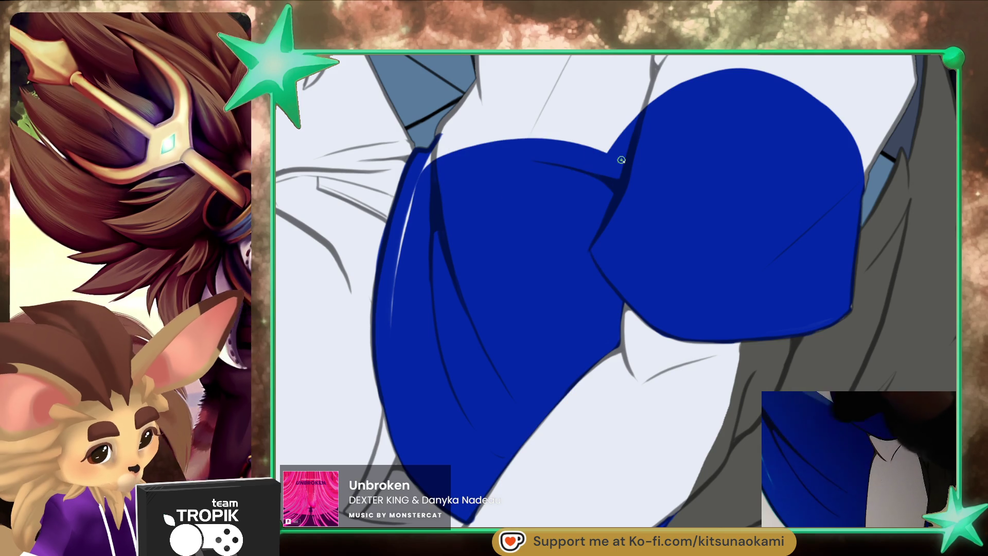
scroll(639, 223, "down", 3)
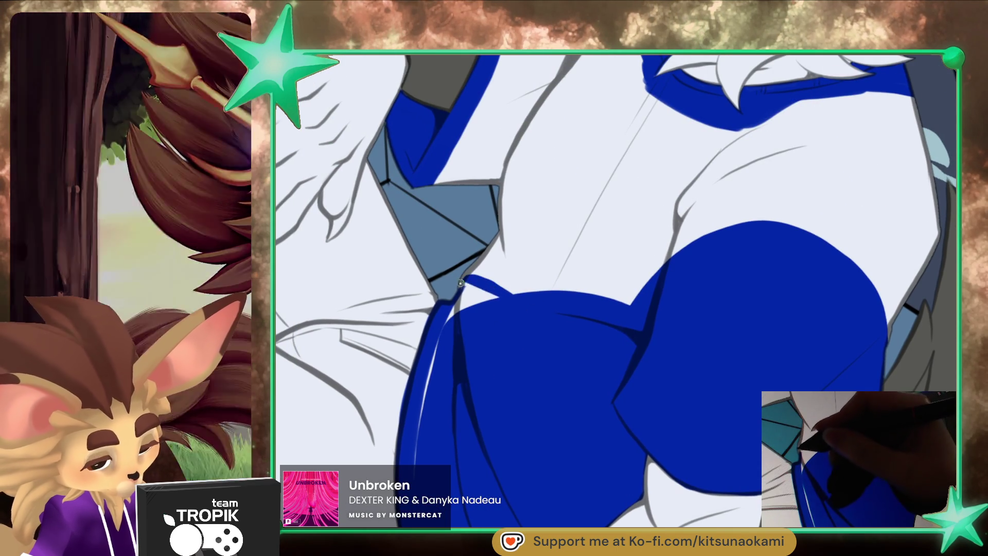
left_click_drag(460, 278, 418, 509)
- Paint the remaining white chest beneath the fur ruff blue
mouse_move(497, 240)
left_mouse_down()
mouse_move(453, 382)
mouse_move(424, 396)
left_mouse_up()
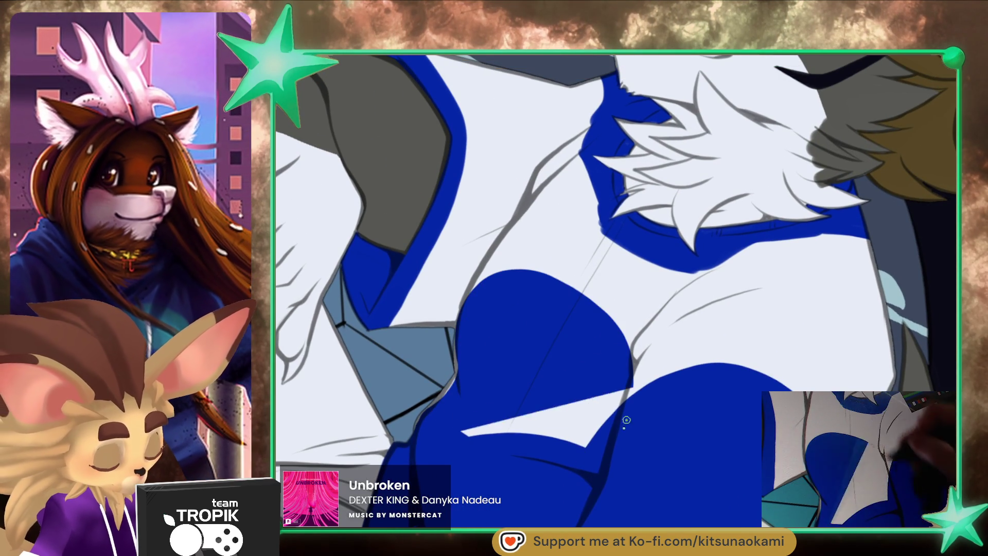
left_click_drag(505, 346, 521, 425)
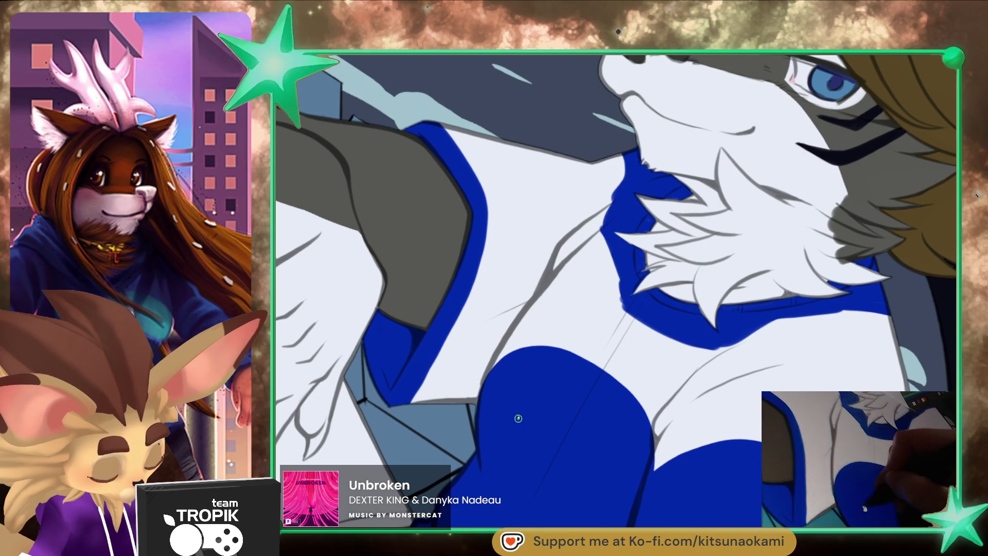
left_click_drag(621, 467, 619, 511)
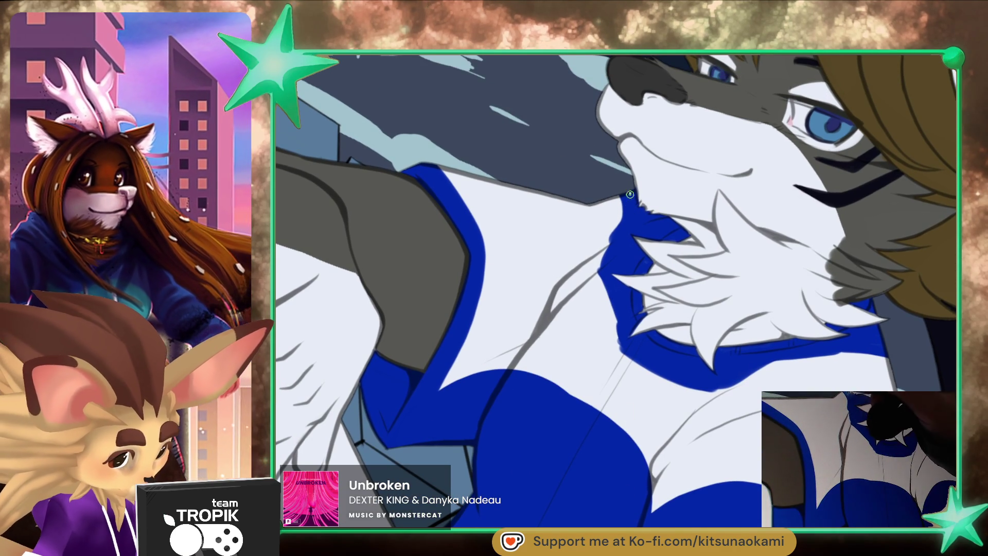
left_click_drag(622, 302, 451, 202)
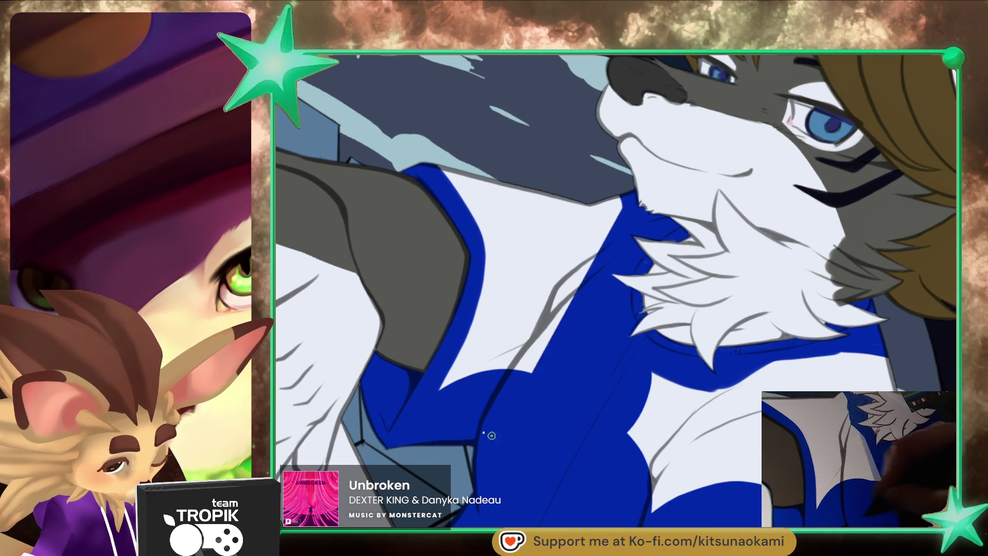
left_click_drag(893, 365, 698, 262)
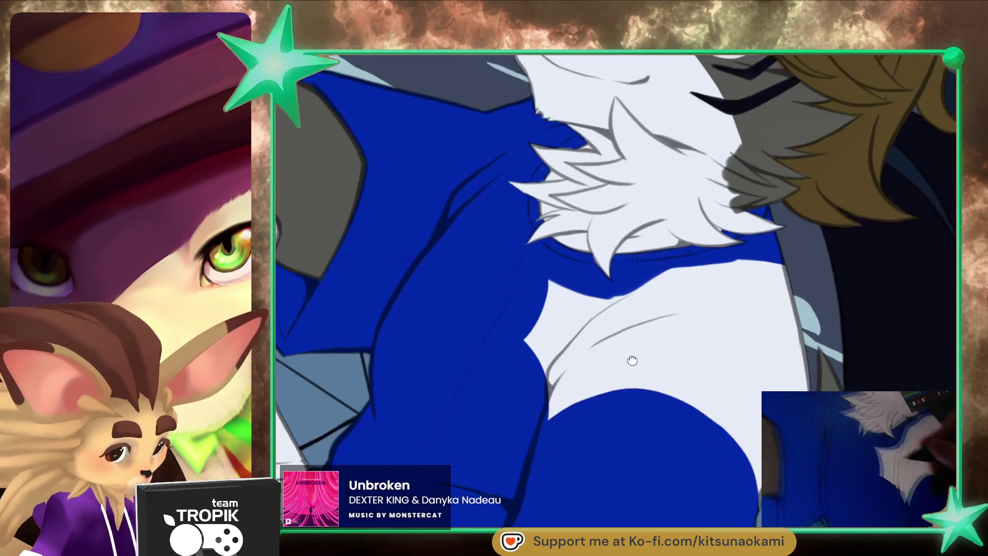
mouse_move(711, 396)
left_mouse_down()
mouse_move(396, 419)
mouse_move(463, 264)
left_mouse_up()
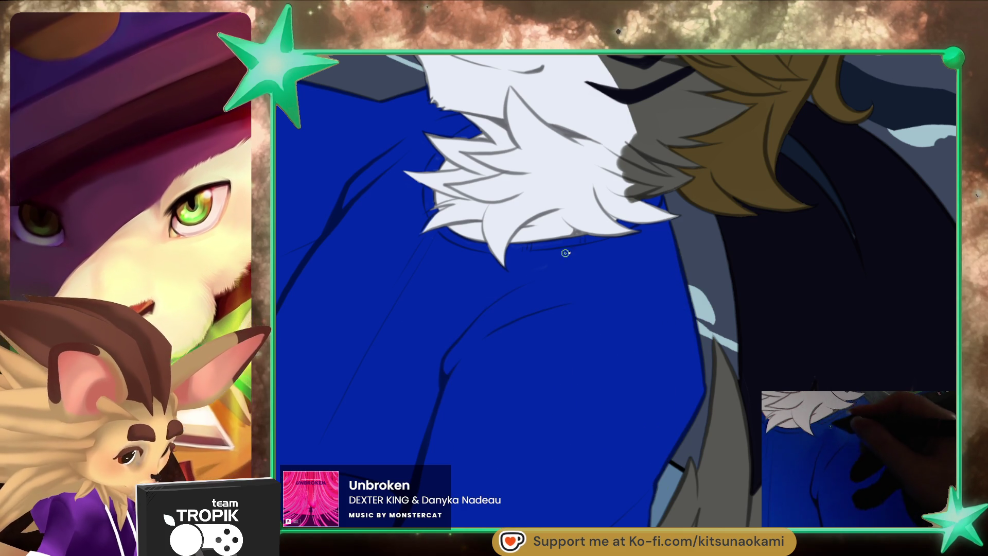
scroll(655, 319, "down", 5)
scroll(670, 242, "up", 5)
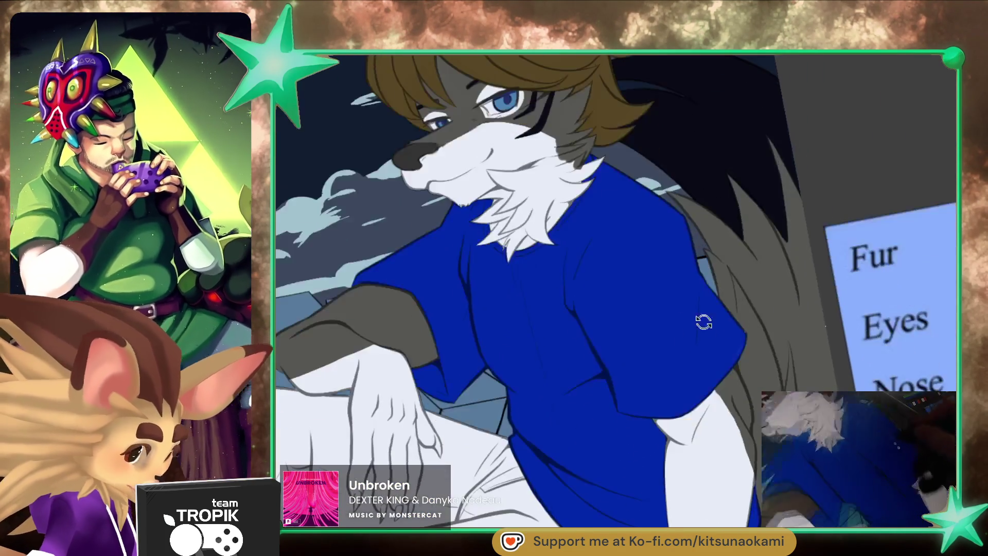
- Zoom in and pan to bring the wolf's head and neck ruff close up
scroll(631, 315, "up", 5)
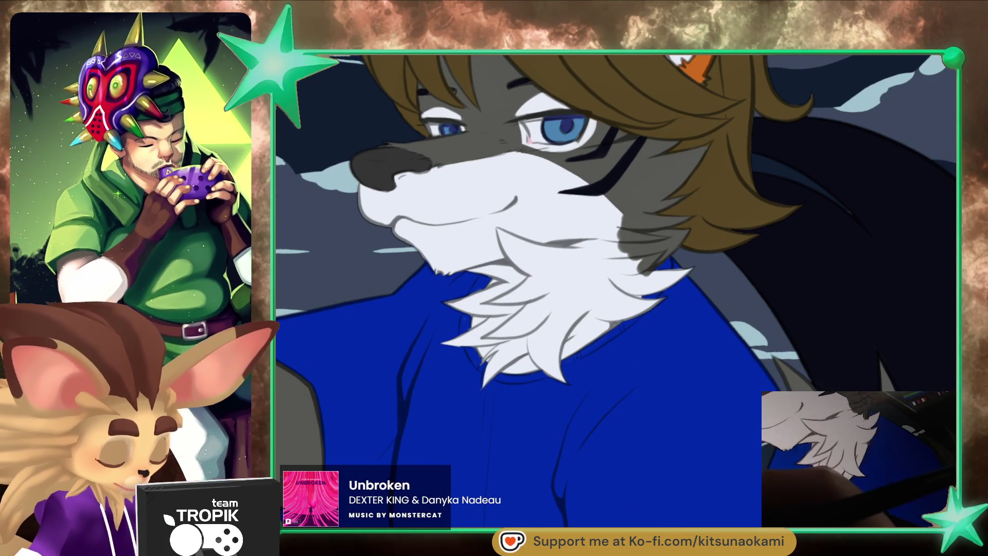
left_click_drag(632, 315, 557, 384)
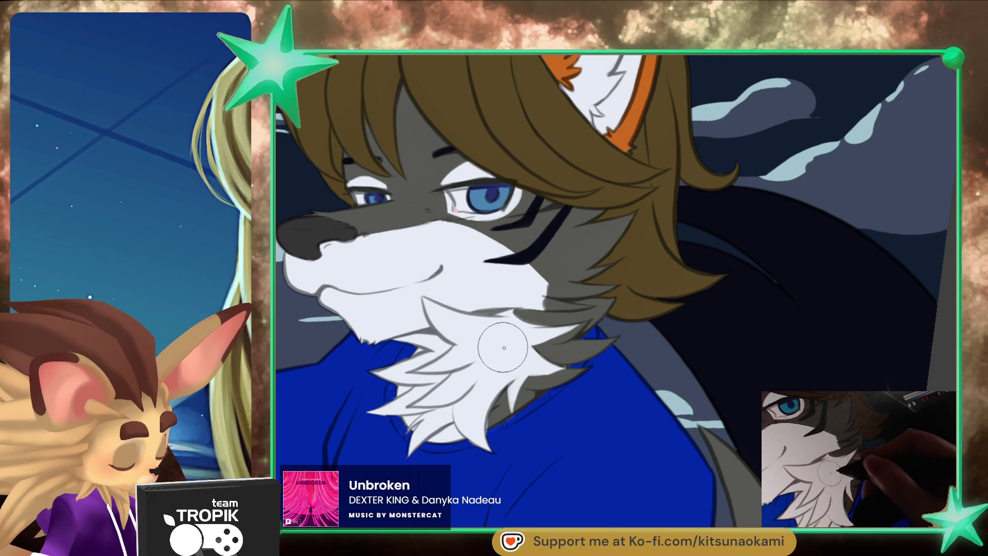
- Sample the white chin fur colour and brush white along the grey leg edge by the knee
left_click(536, 311, "ctrl")
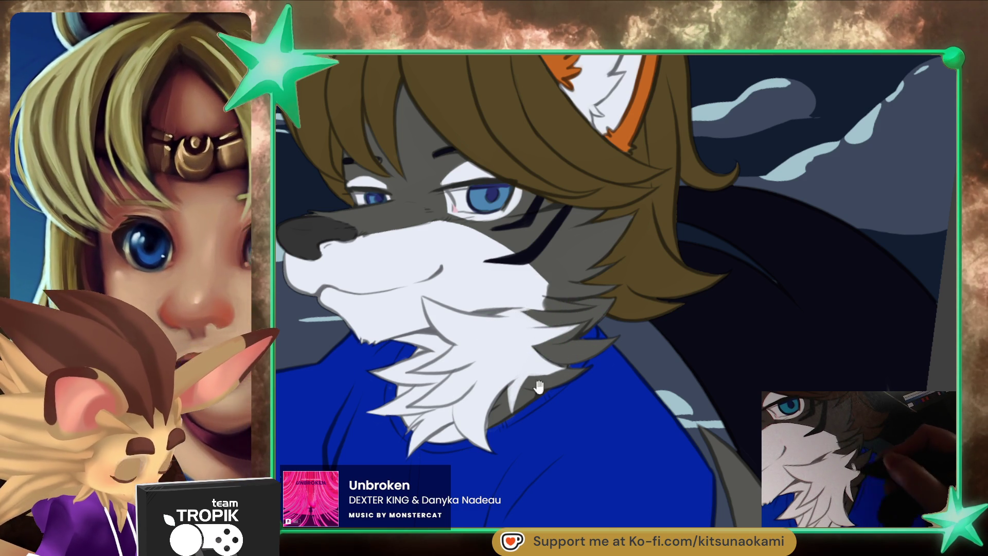
left_click_drag(543, 376, 599, 357)
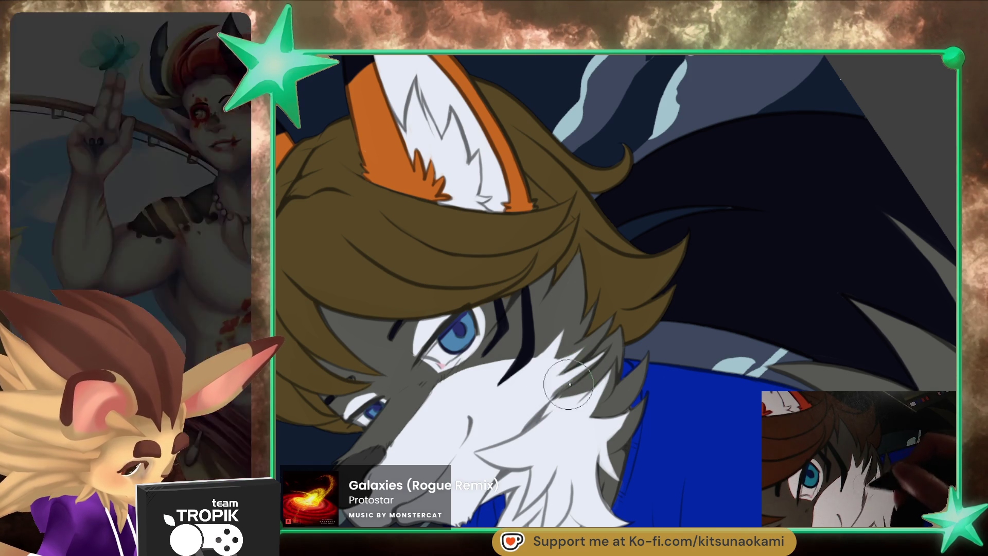
mouse_move(525, 421)
left_mouse_down()
mouse_move(621, 430)
mouse_move(607, 454)
mouse_move(613, 442)
mouse_move(637, 469)
mouse_move(662, 438)
left_mouse_up()
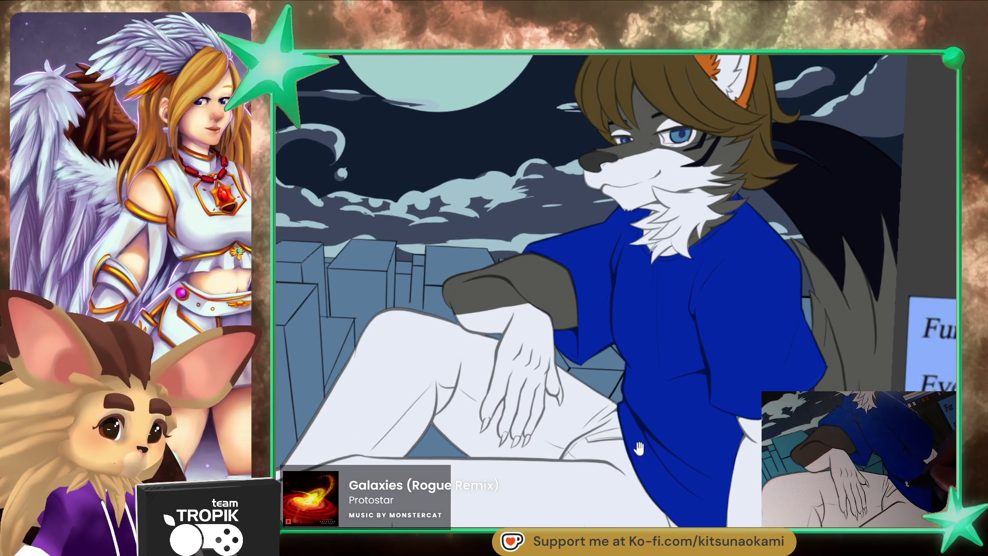
left_click_drag(498, 356, 612, 316)
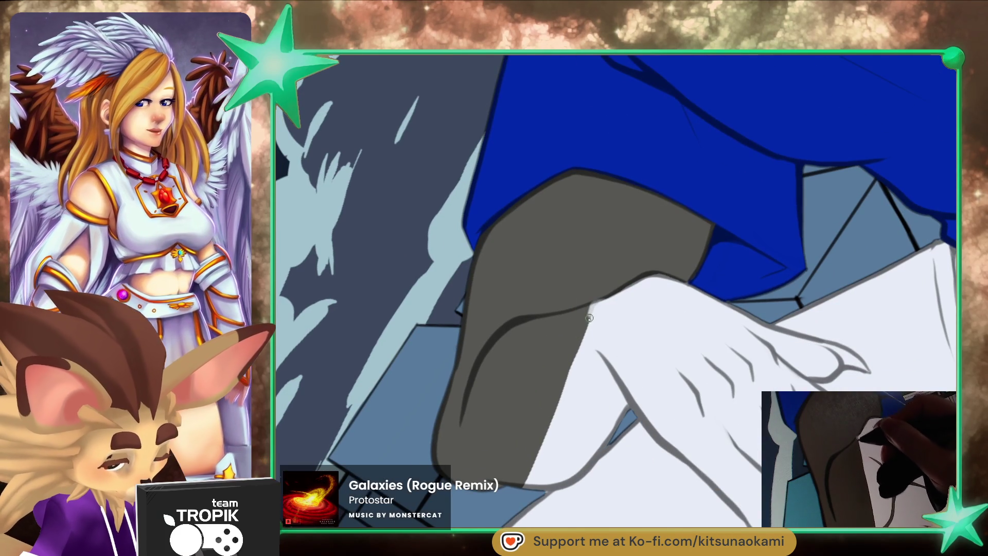
left_click_drag(589, 318, 546, 412)
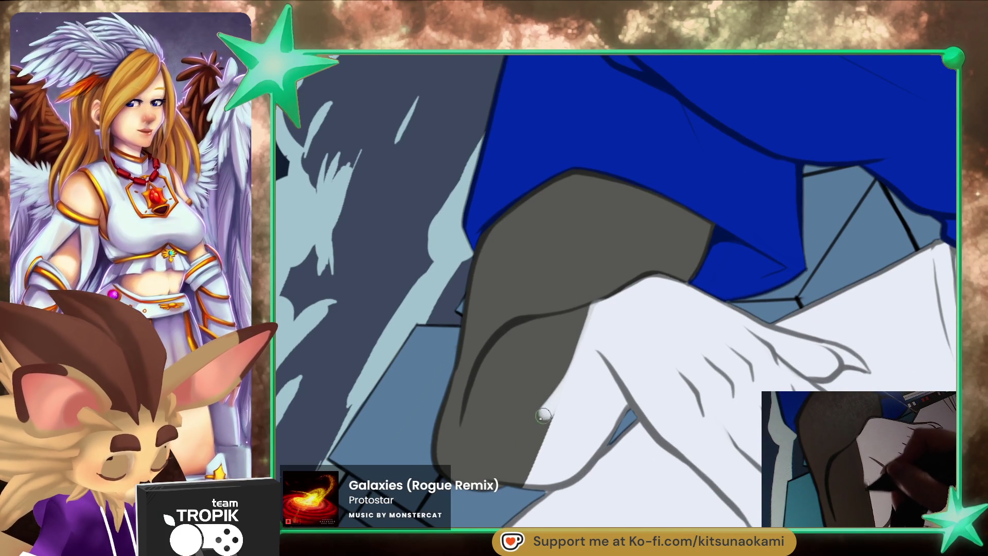
- Paint white over the dark grey wedge at the knee, then straighten the view back to the character
left_click_drag(524, 478, 559, 412)
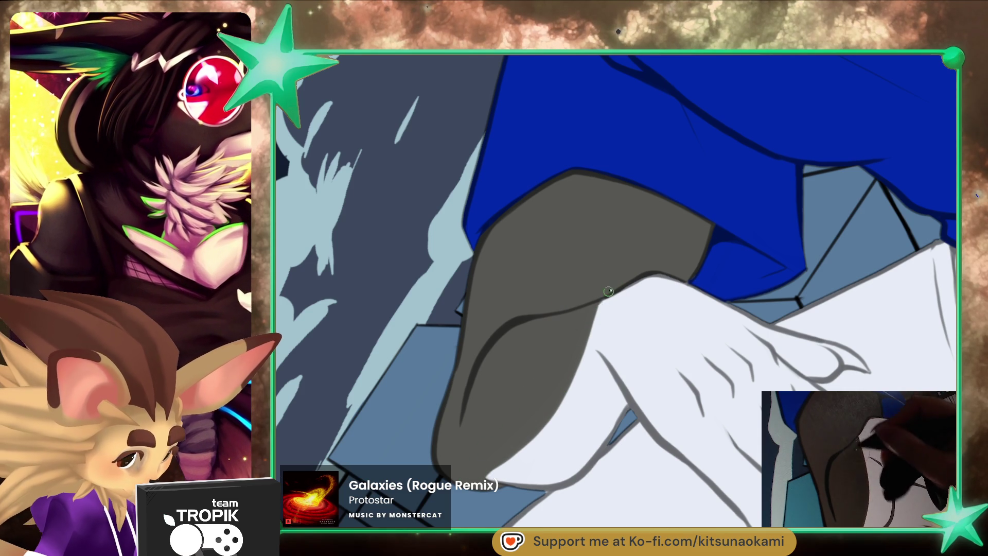
scroll(618, 299, "up", 2)
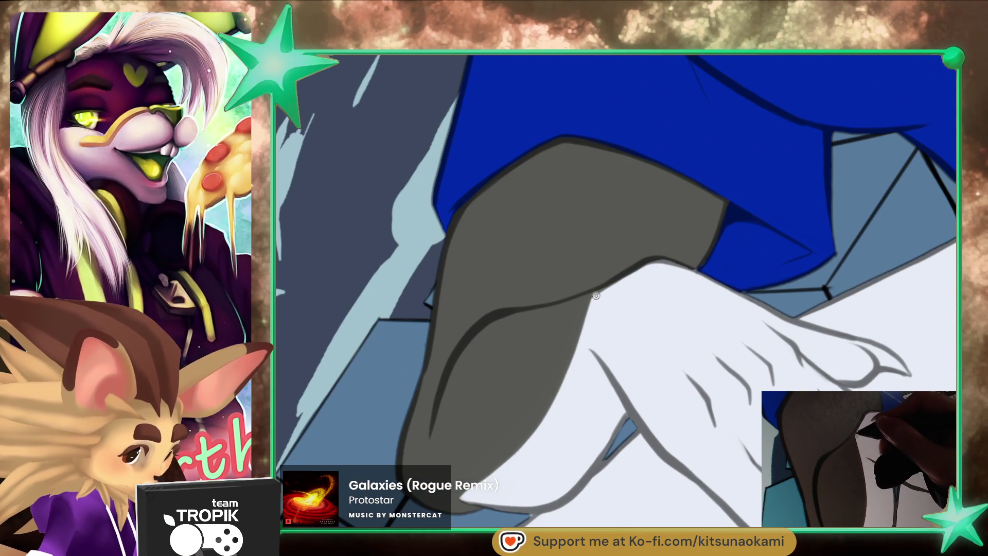
scroll(662, 315, "down", 5)
left_click_drag(719, 466, 653, 417)
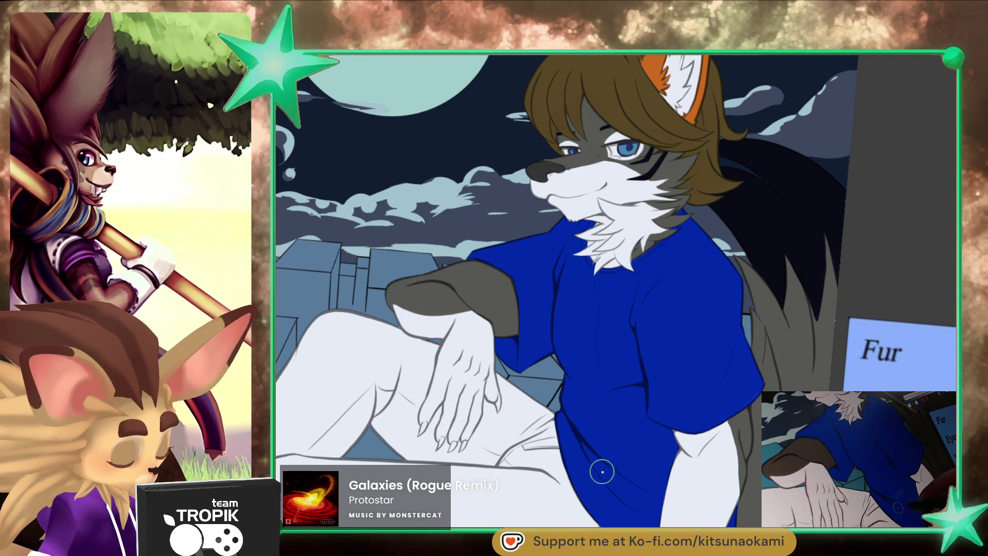
- Zoom in on the face, paint a dark shading stroke along the chin line, then zoom back out
left_click_drag(697, 299, 630, 384)
scroll(556, 320, "up", 5)
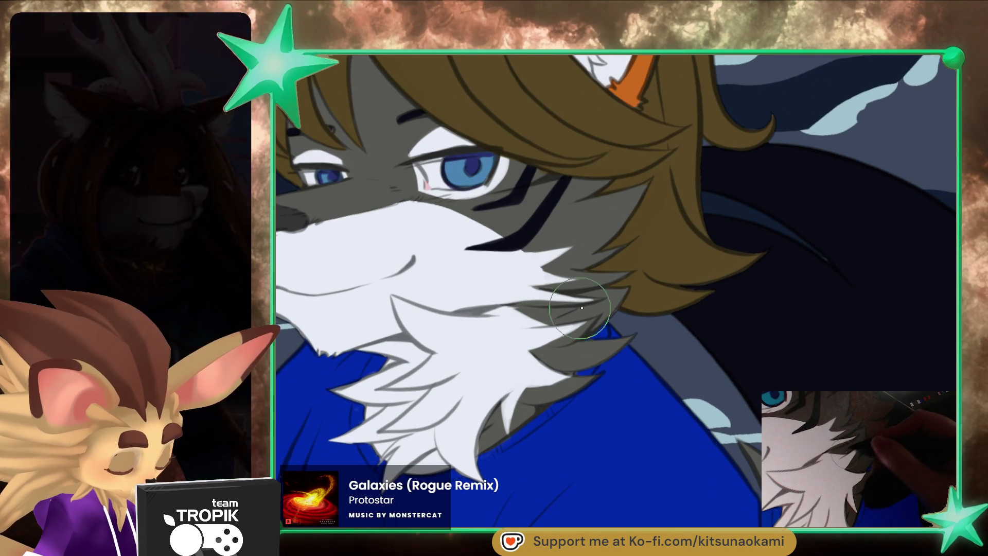
left_click_drag(552, 322, 564, 318)
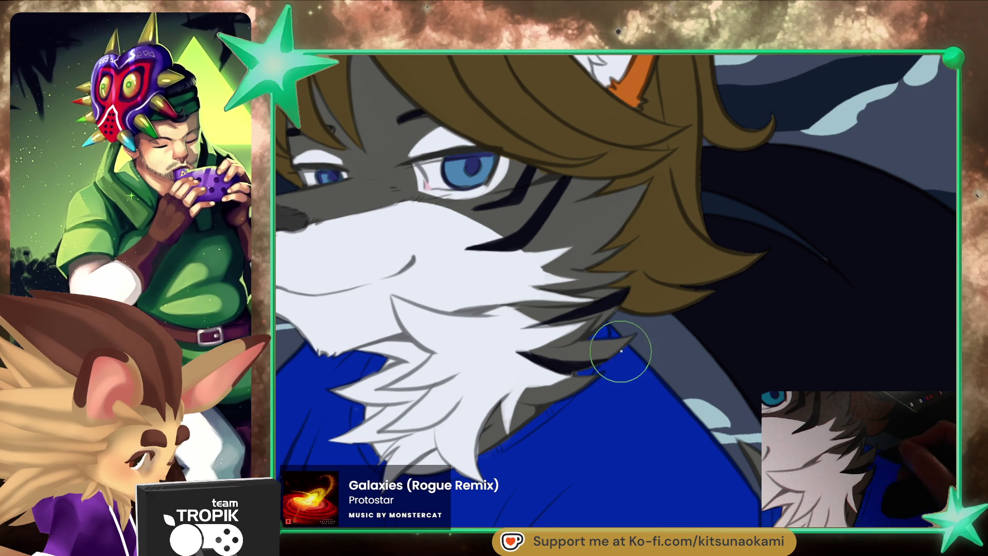
scroll(619, 352, "down", 3)
scroll(638, 380, "down", 3)
scroll(659, 410, "down", 3)
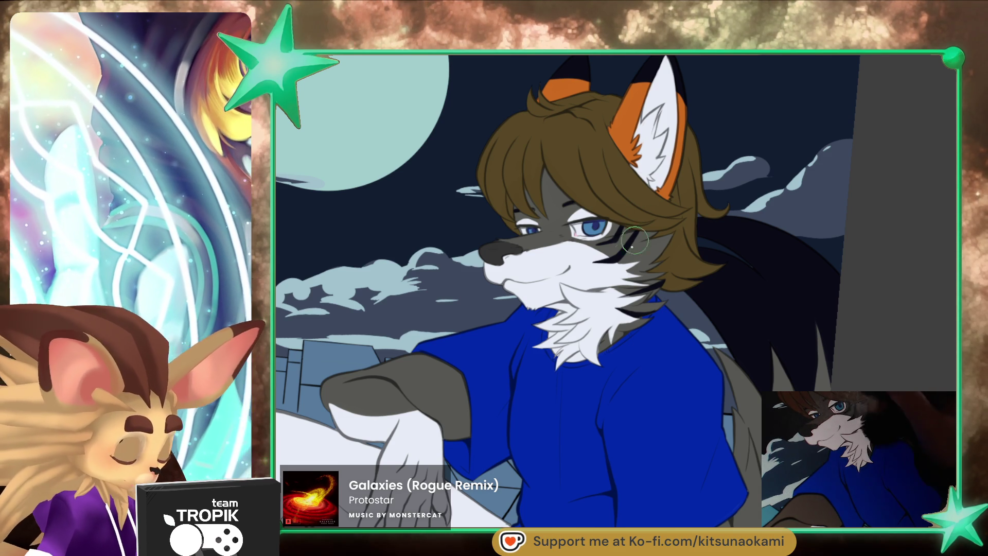
- With a smaller brush, paint dark stripes on the forehead between the brown hair strands
scroll(678, 183, "up", 5)
left_click_drag(678, 183, 768, 242)
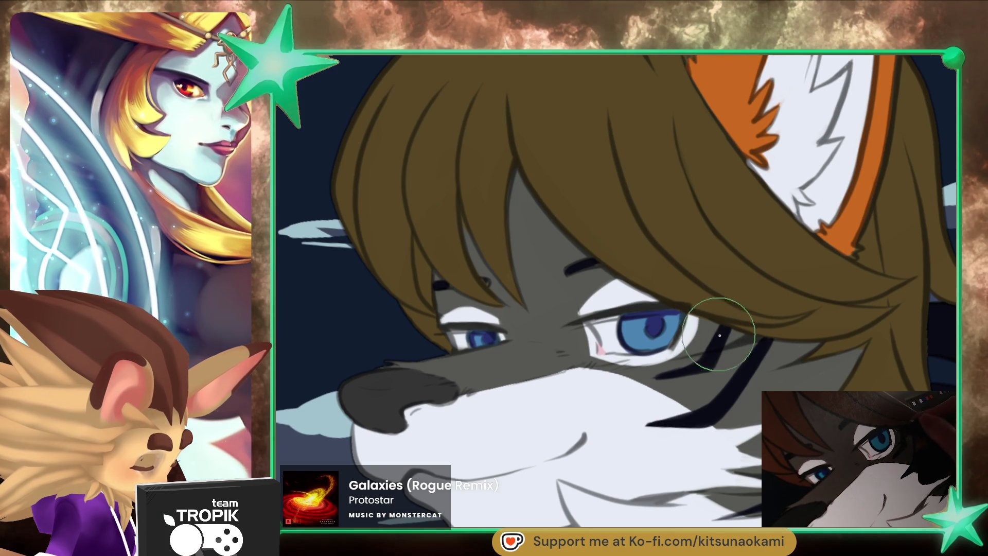
key("[")
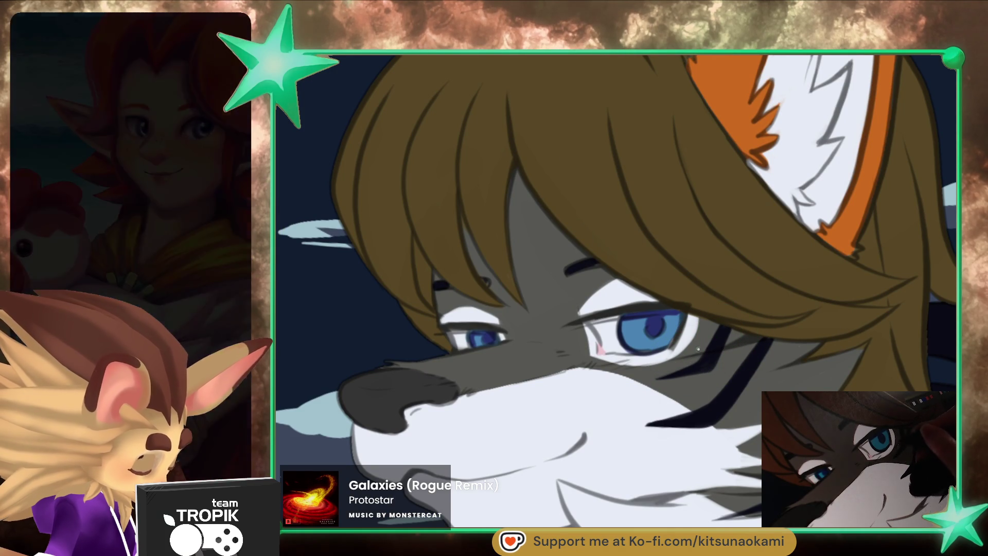
left_click_drag(693, 367, 651, 379)
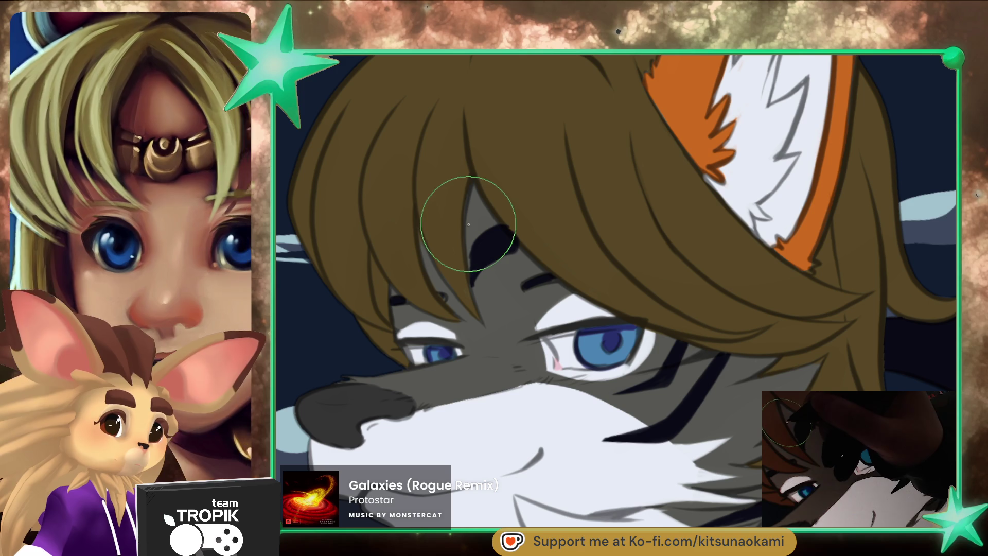
left_click_drag(471, 252, 475, 204)
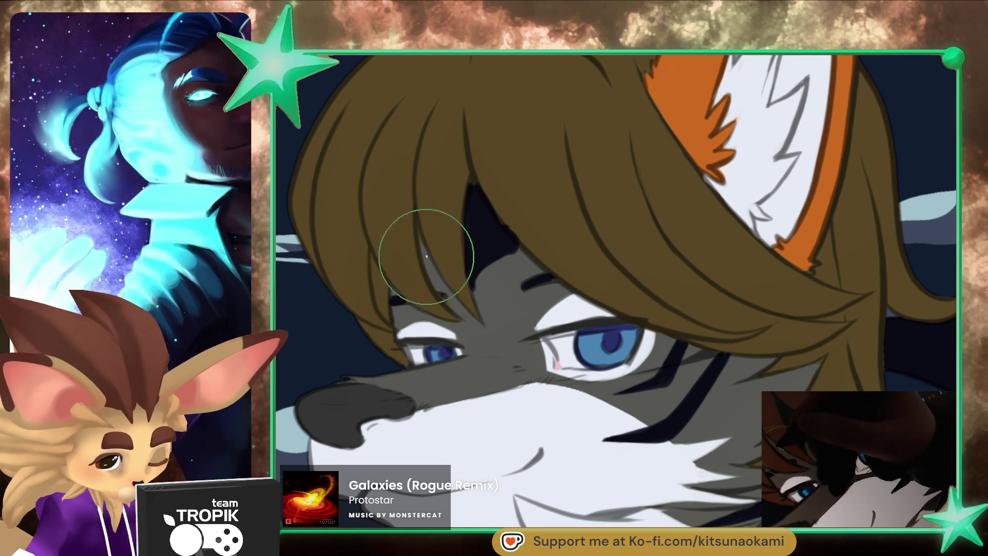
left_click_drag(432, 277, 418, 237)
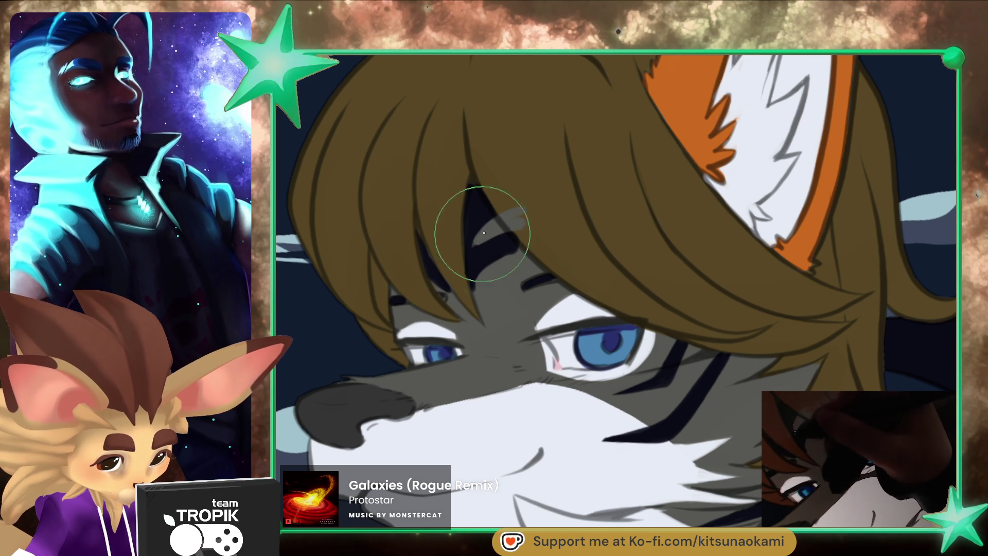
- Soften the forehead stripes with grey and cover stray grey-blue patches with brown hair colour
left_click_drag(484, 188, 514, 188)
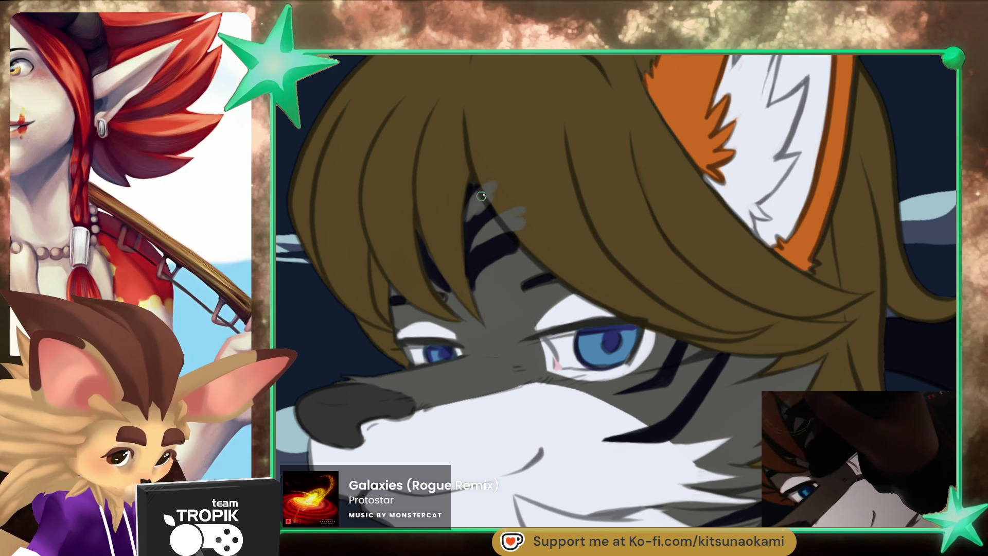
key("bracketleft")
key("bracketleft")
key("bracketleft")
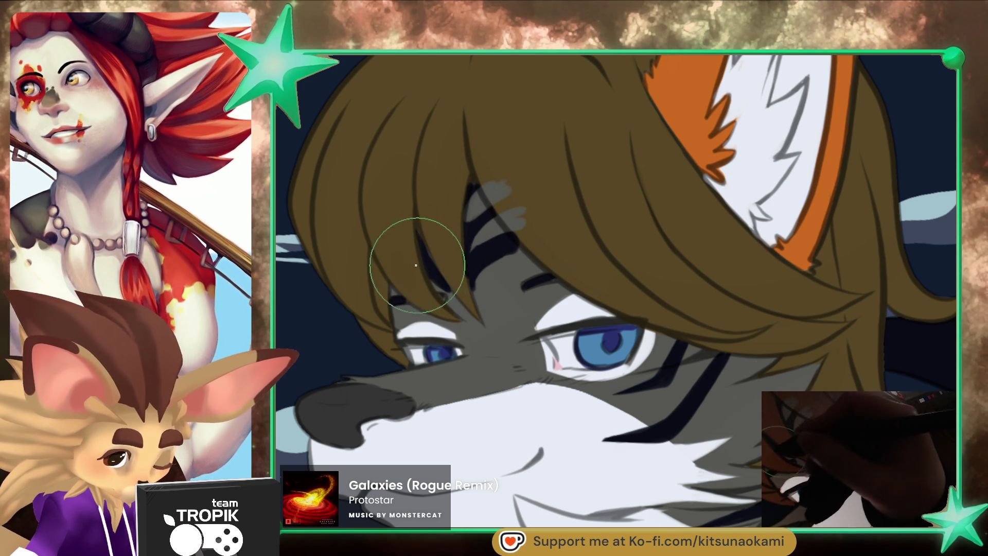
left_click_drag(411, 261, 414, 231)
key("bracketright")
key("bracketright")
key("bracketright")
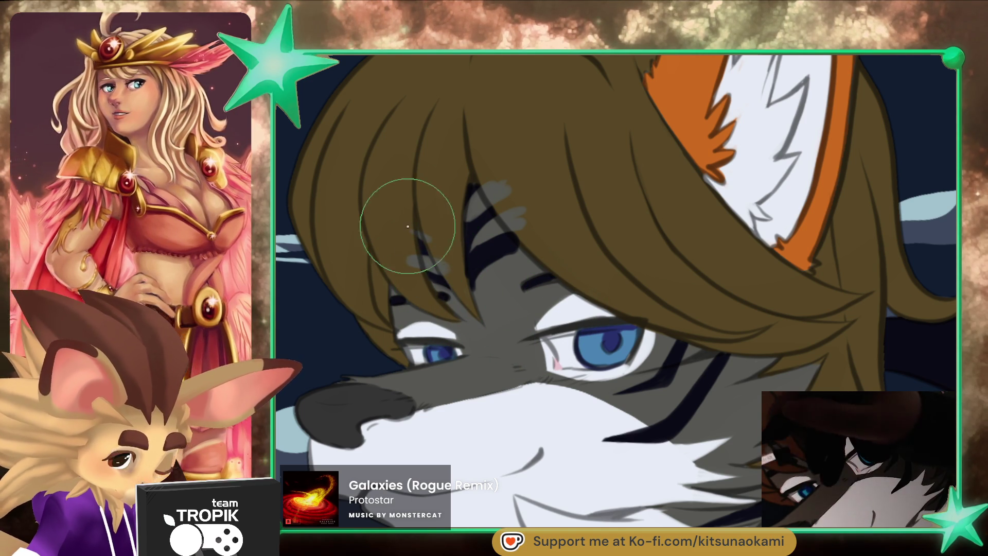
left_click_drag(489, 177, 522, 210)
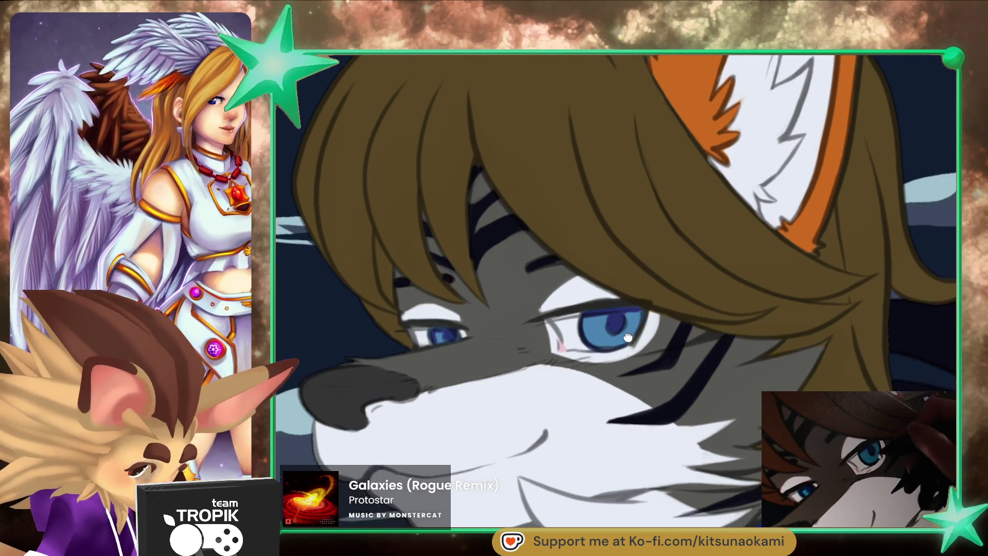
left_click_drag(621, 356, 597, 285)
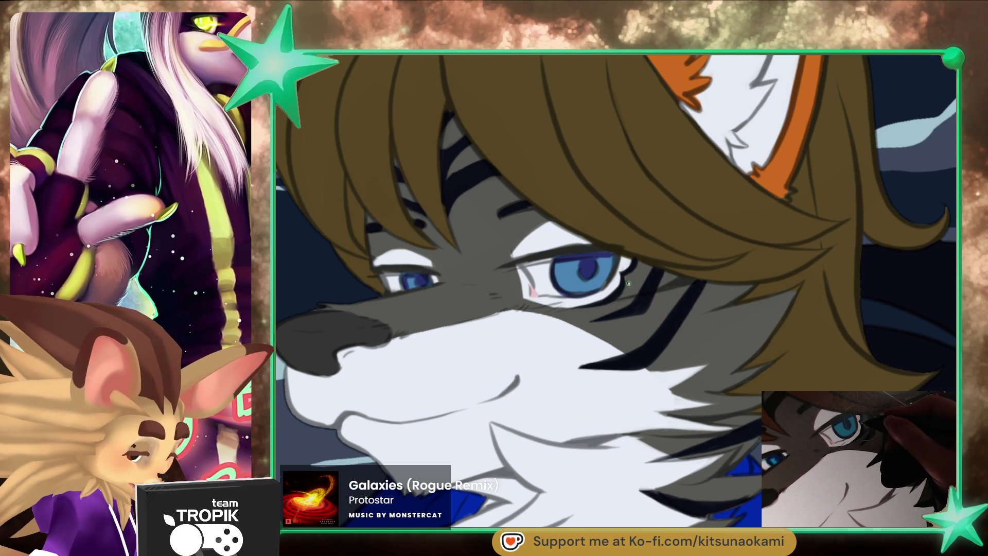
- Extend the white paint along the left eyelid and sample the brown colour beside the eye
left_click_drag(649, 280, 618, 362)
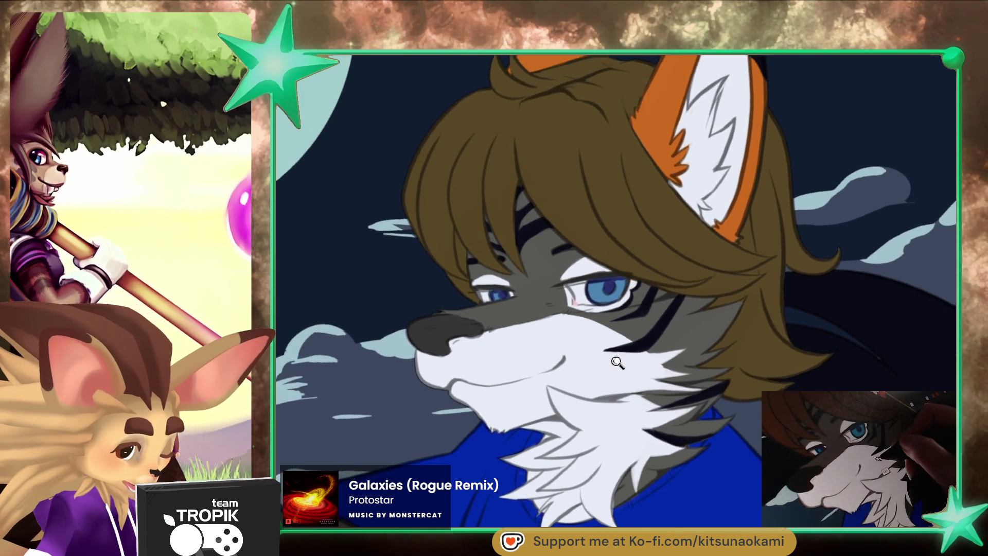
left_click(618, 362)
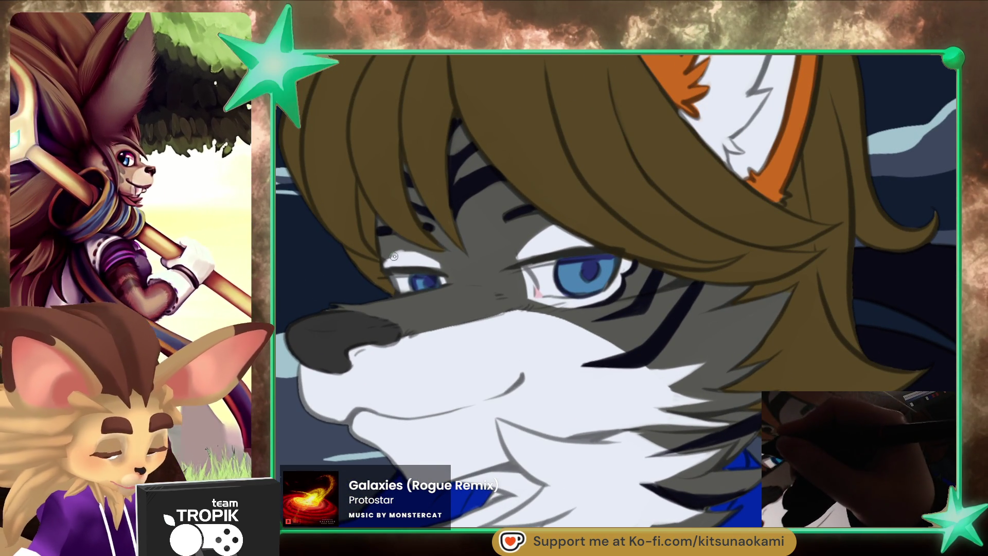
left_click_drag(387, 253, 456, 270)
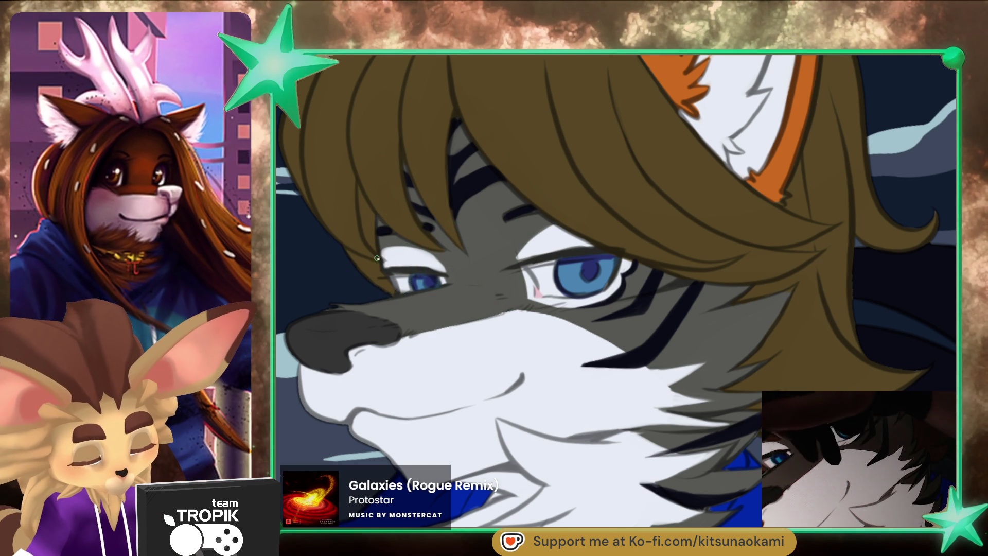
left_click(391, 255, "ctrl")
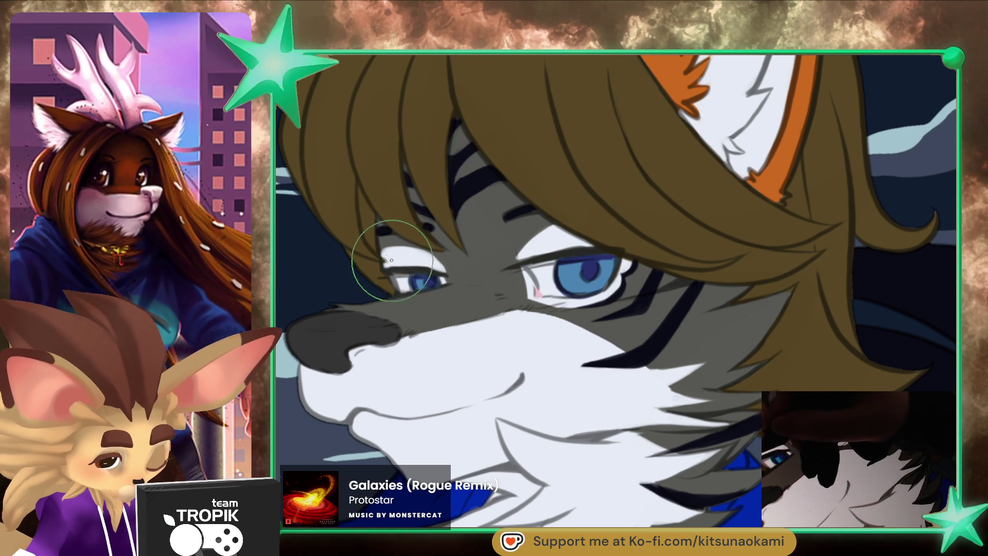
- Inspect the eye and chest fur up close, then fit the whole picture to the window
scroll(603, 287, "down", 5)
left_click(637, 316)
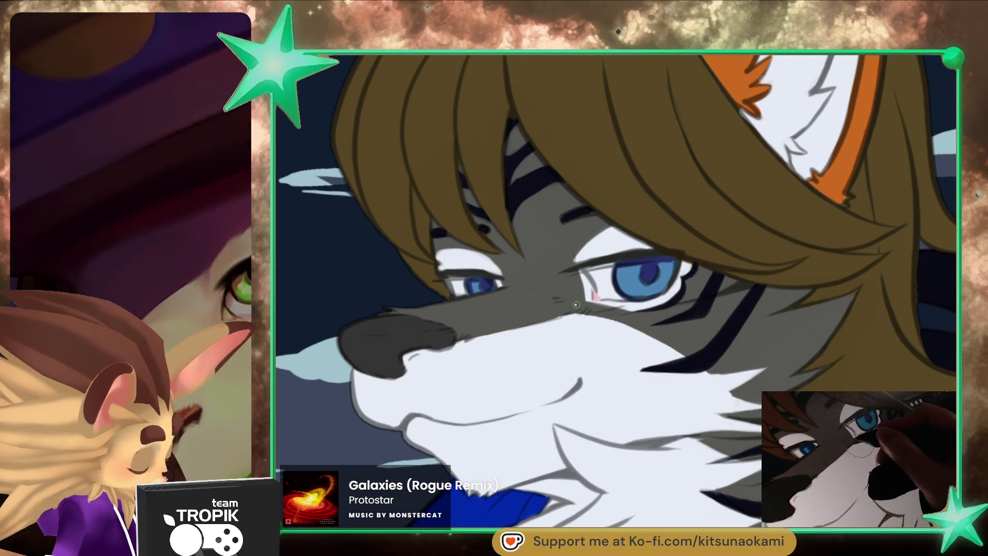
left_click(589, 341)
key("ctrl+0")
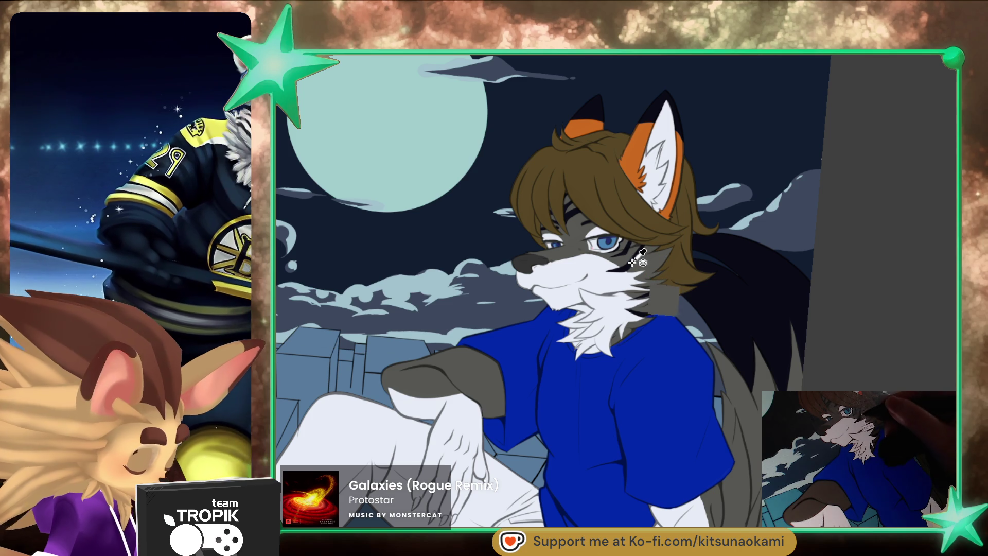
left_click(676, 282)
left_click(675, 282)
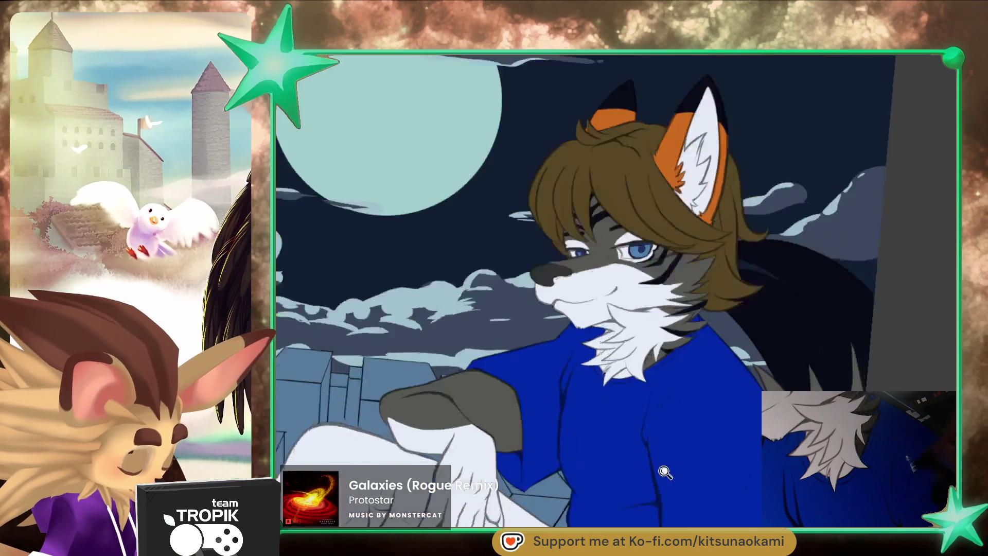
key("ctrl+0")
left_click_drag(747, 460, 748, 482)
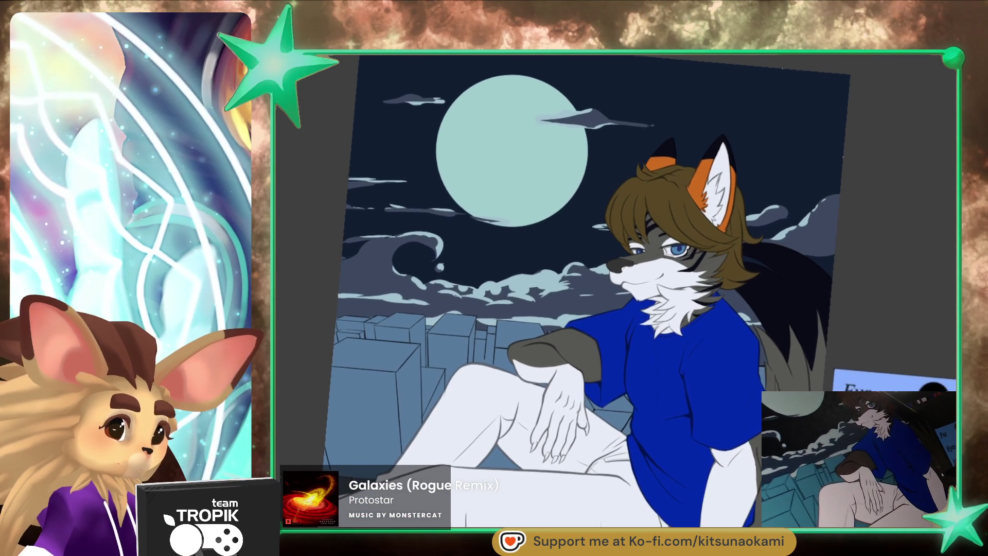
- Draw a thick dark stripe along the forearm's edge and two curved stripes across it
scroll(566, 391, "up", 3)
scroll(566, 391, "up", 3)
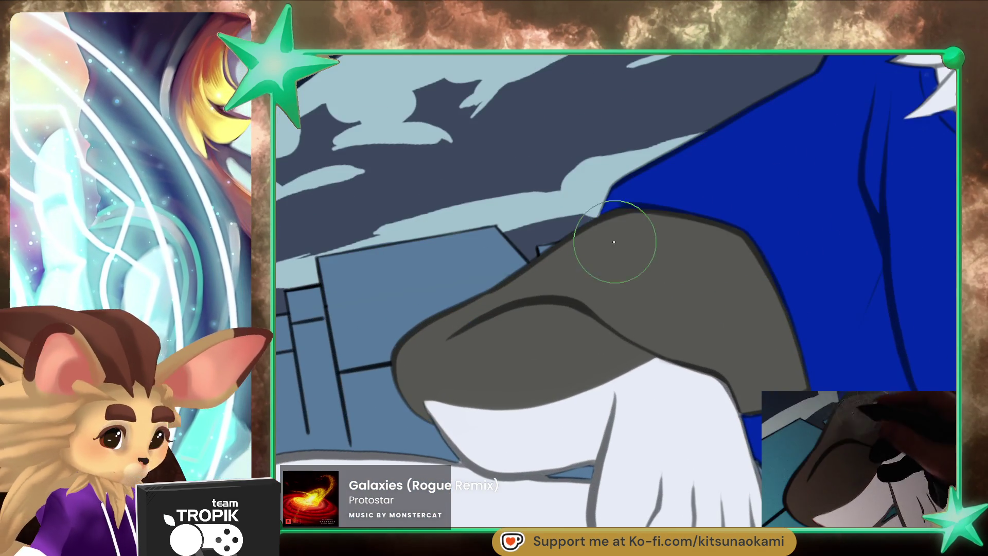
left_click_drag(597, 411, 660, 360)
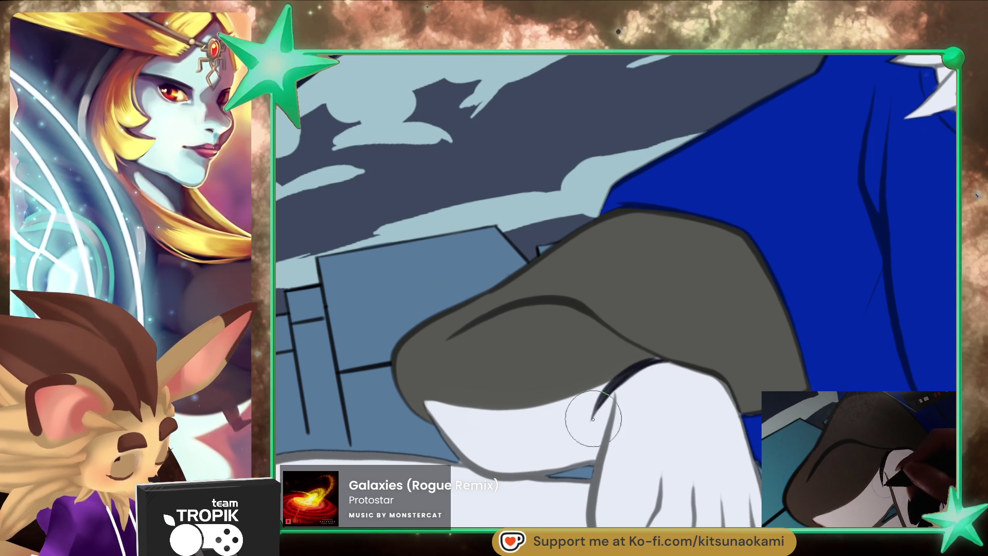
left_click_drag(594, 414, 659, 359)
mouse_move(615, 335)
left_mouse_down()
mouse_move(514, 435)
mouse_move(607, 328)
left_mouse_up()
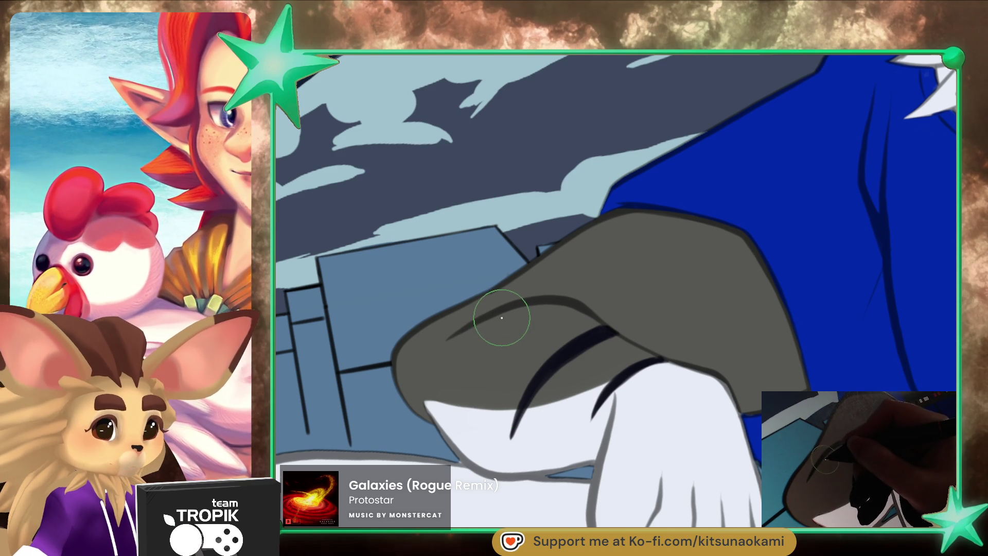
mouse_move(507, 308)
left_mouse_down()
mouse_move(462, 435)
mouse_move(462, 371)
left_mouse_up()
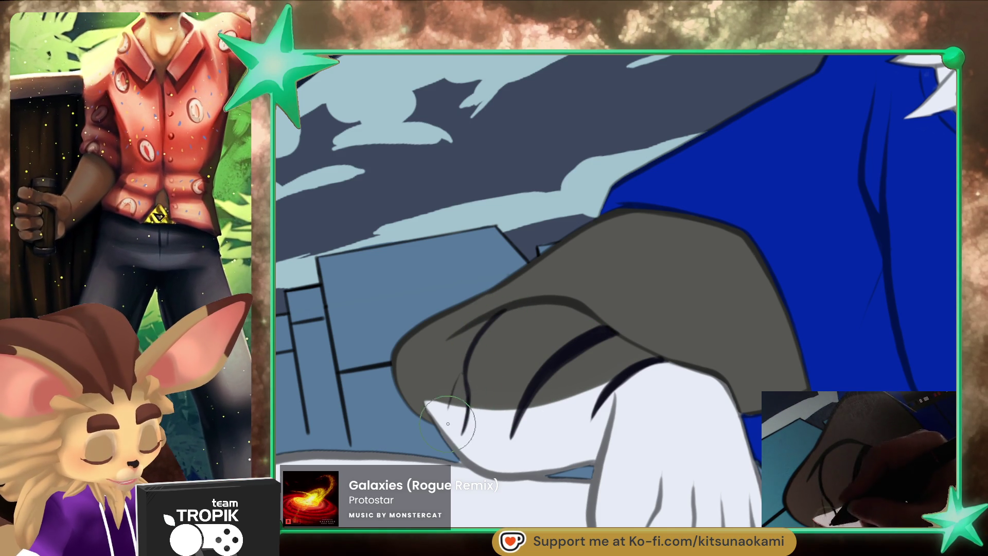
- Add several long thin stripes arcing across the forearm, plus a tapered one up its length
key("e")
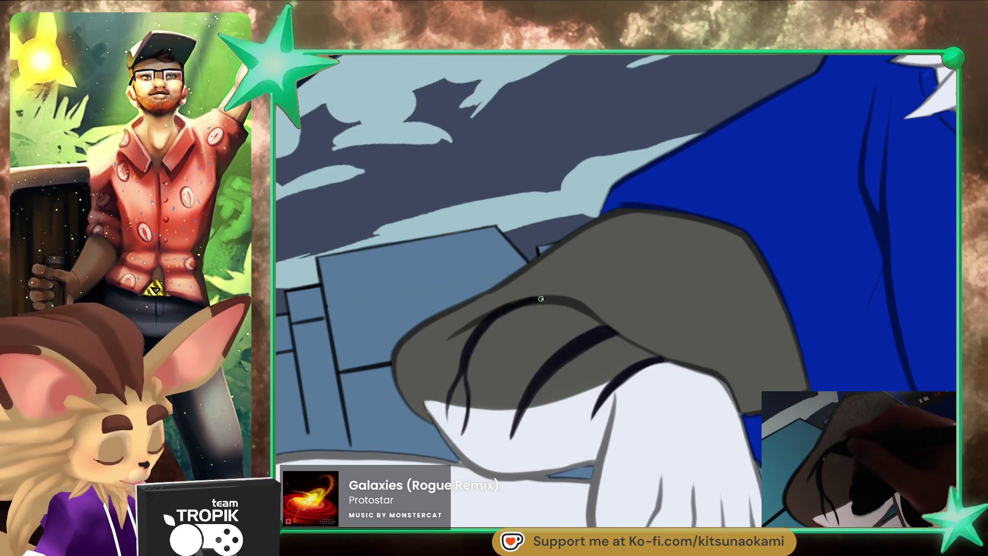
key("e")
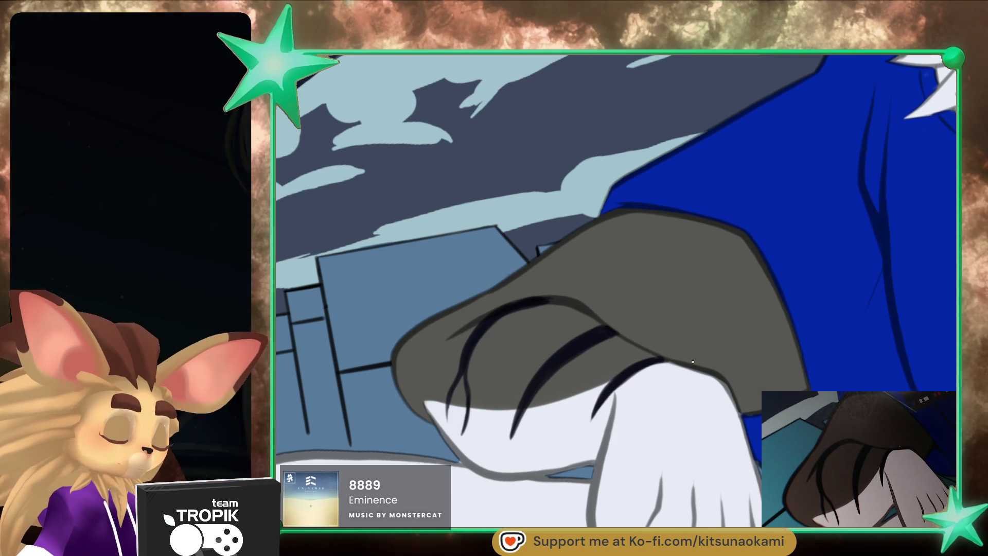
left_click_drag(532, 262, 699, 344)
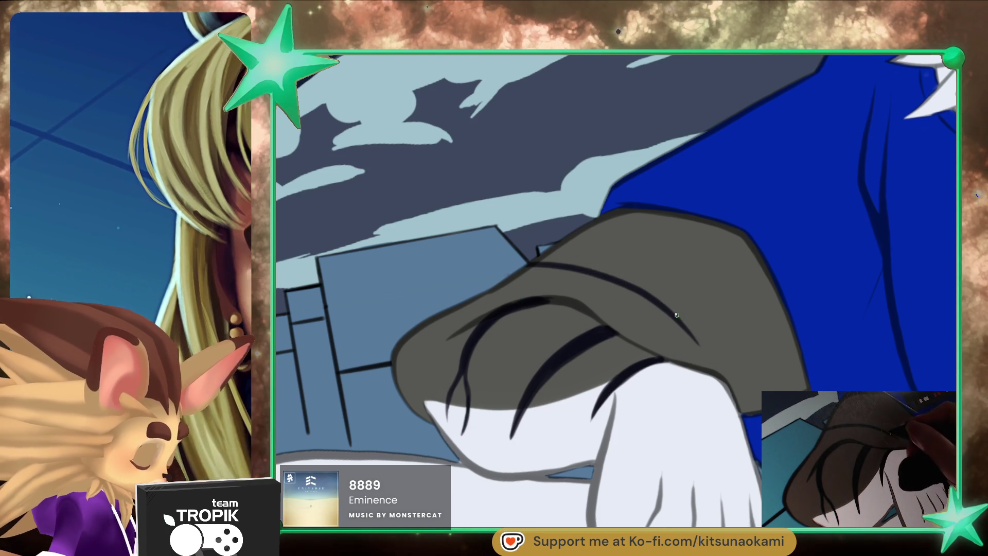
left_click_drag(568, 234, 713, 364)
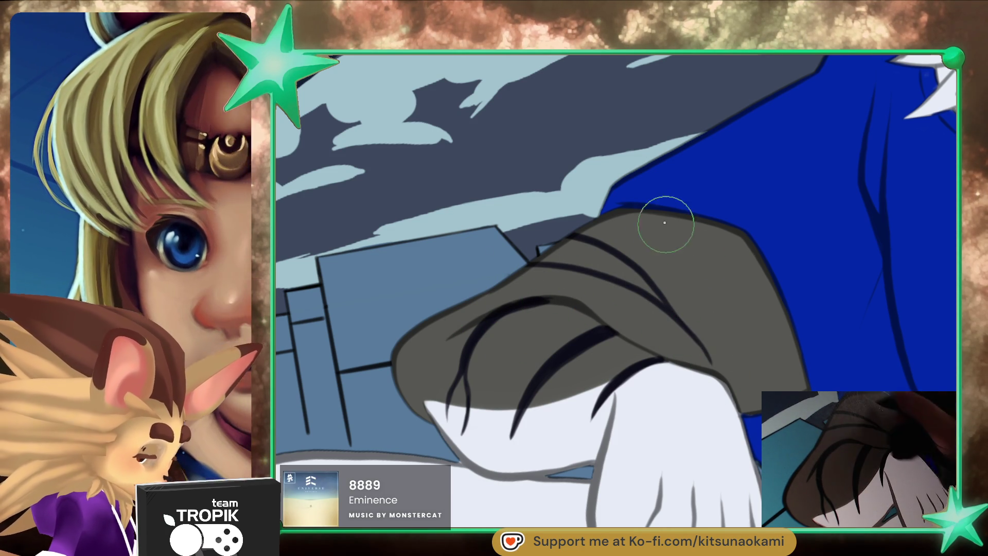
left_click_drag(638, 211, 764, 334)
left_click_drag(731, 452, 699, 221)
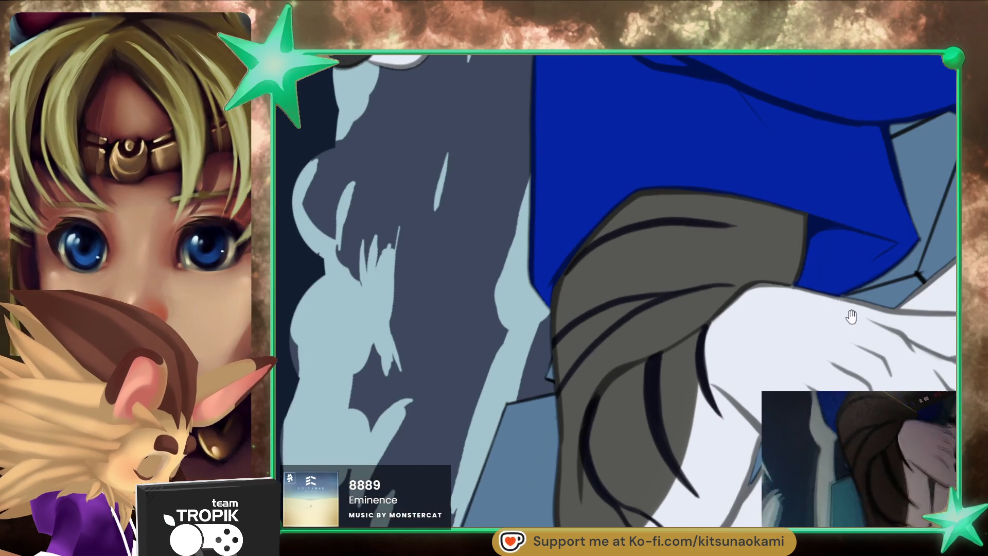
left_click_drag(554, 304, 733, 225)
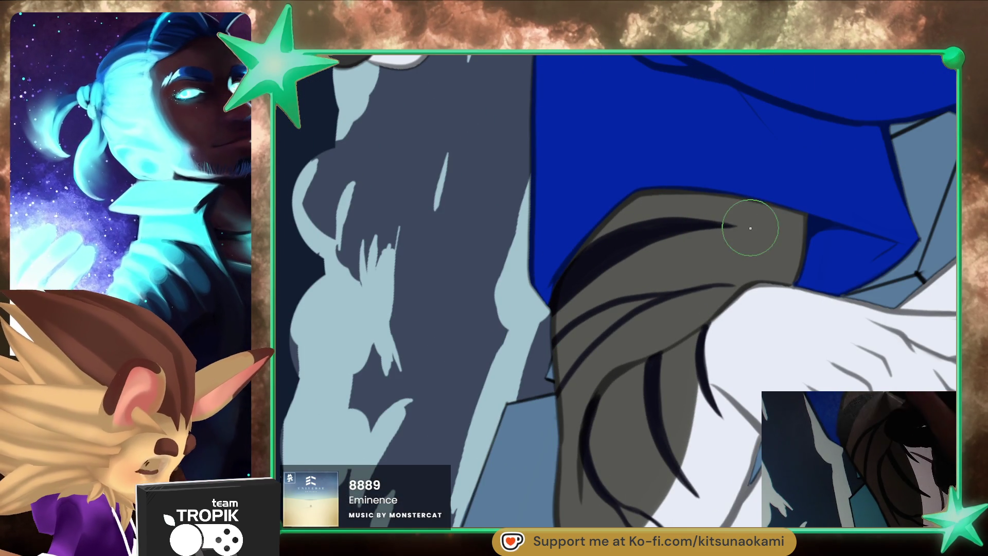
- With a smaller brush, add two more short dark stripes across the forearm and check the result
key("[")
key("[")
key("[")
left_click_drag(566, 337, 661, 295)
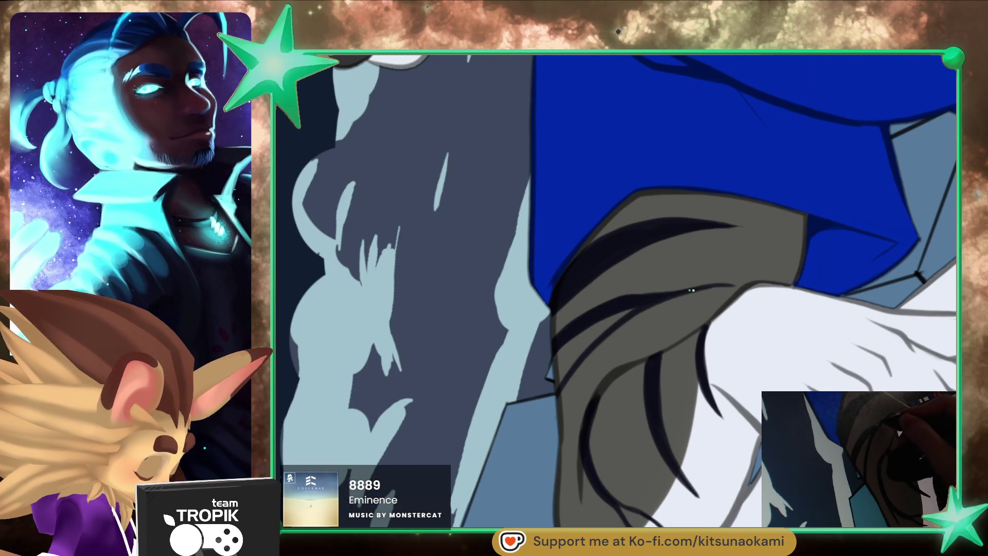
left_click_drag(599, 337, 648, 307)
mouse_move(548, 404)
left_mouse_down()
mouse_move(610, 326)
mouse_move(646, 501)
left_mouse_up()
left_click(646, 501)
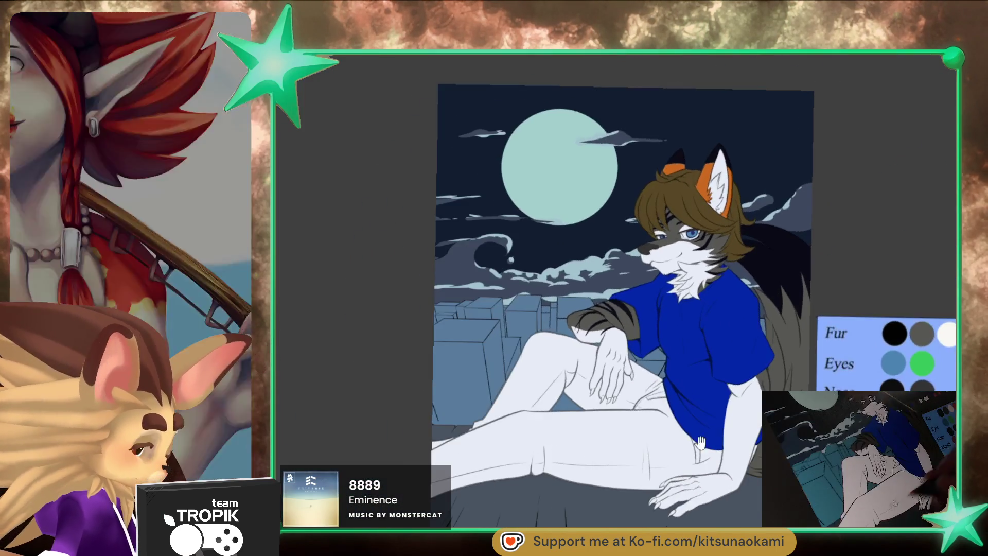
- Zoom in on the leg below the shirt and draw dark stripes near its edge and by the tail
left_click_drag(633, 302, 803, 371)
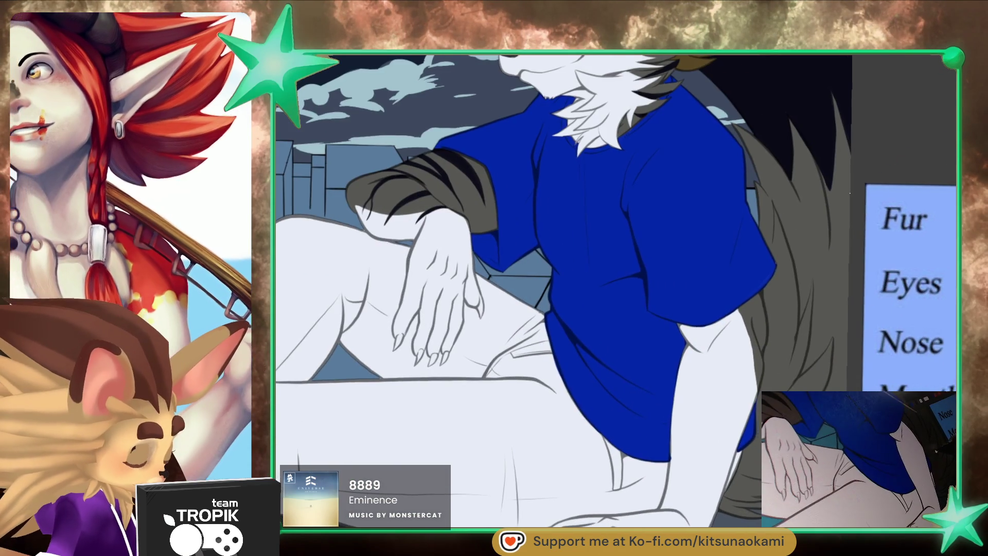
scroll(803, 371, "up", 3)
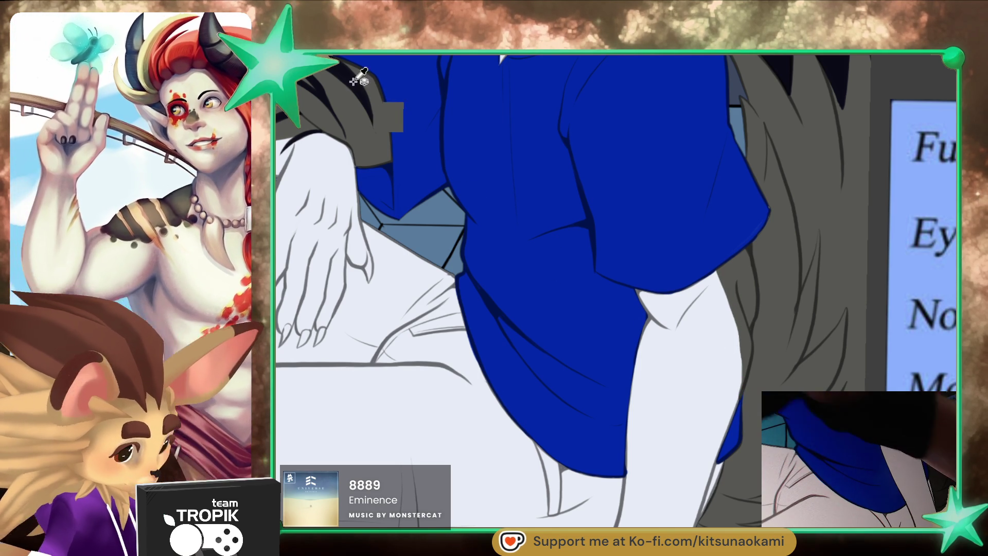
left_click_drag(785, 406, 737, 388)
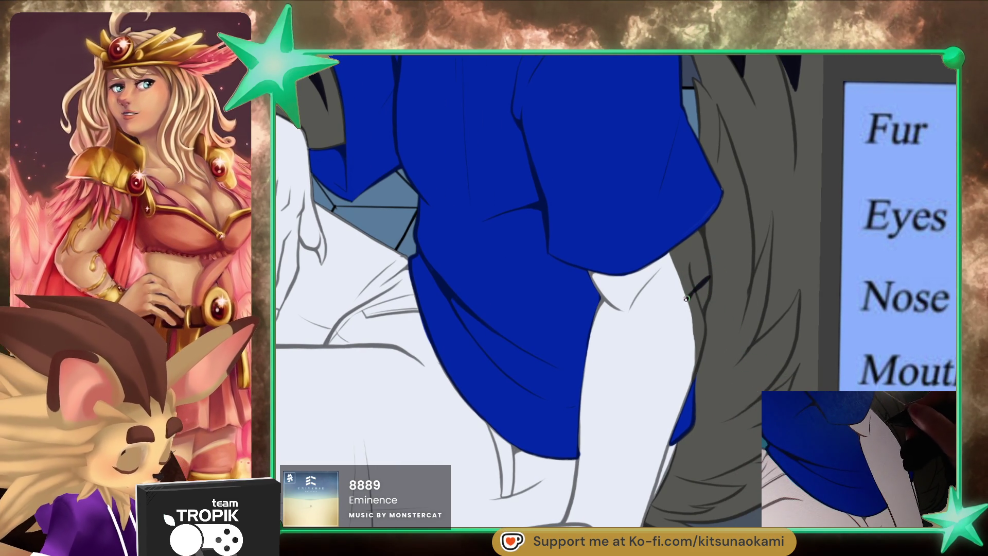
left_click_drag(689, 297, 648, 310)
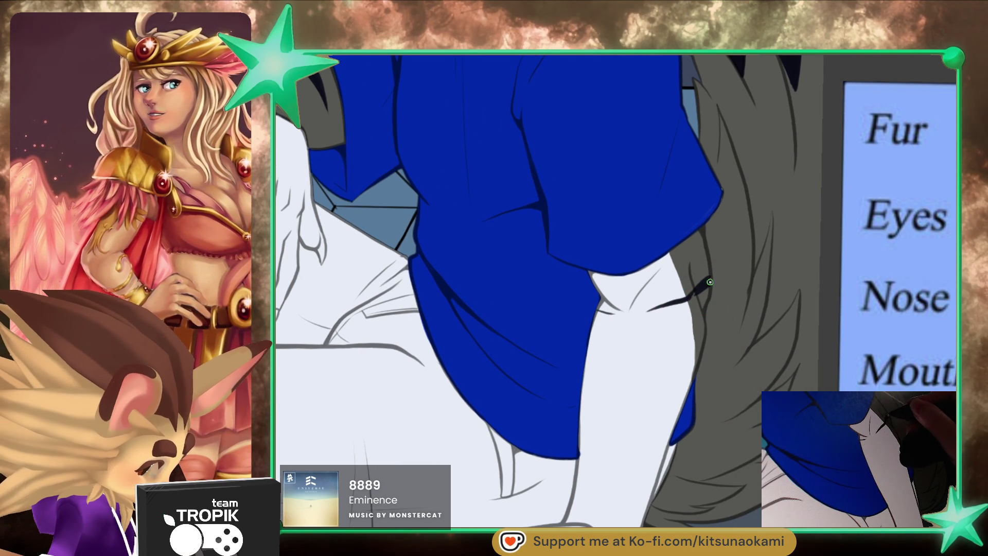
left_click_drag(703, 228, 640, 271)
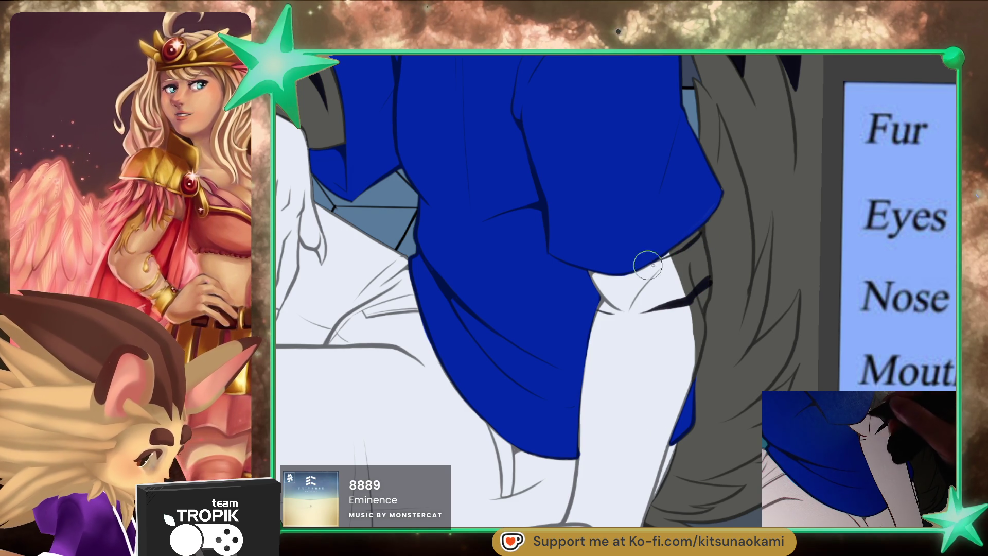
- Add two more dark stripes across the white leg, then fit the whole illustration in view
left_click_drag(683, 422, 719, 368)
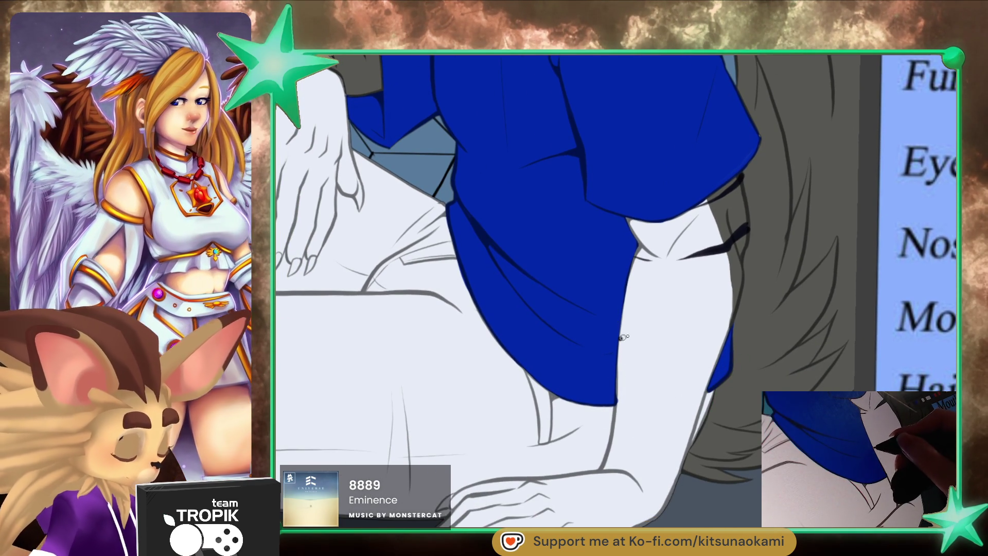
left_click_drag(686, 330, 620, 341)
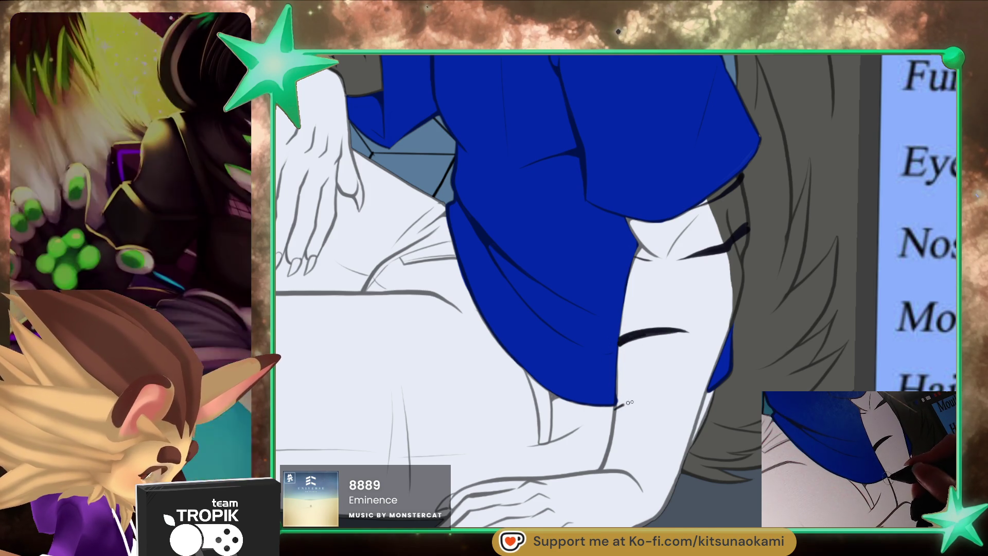
left_click_drag(619, 407, 672, 395)
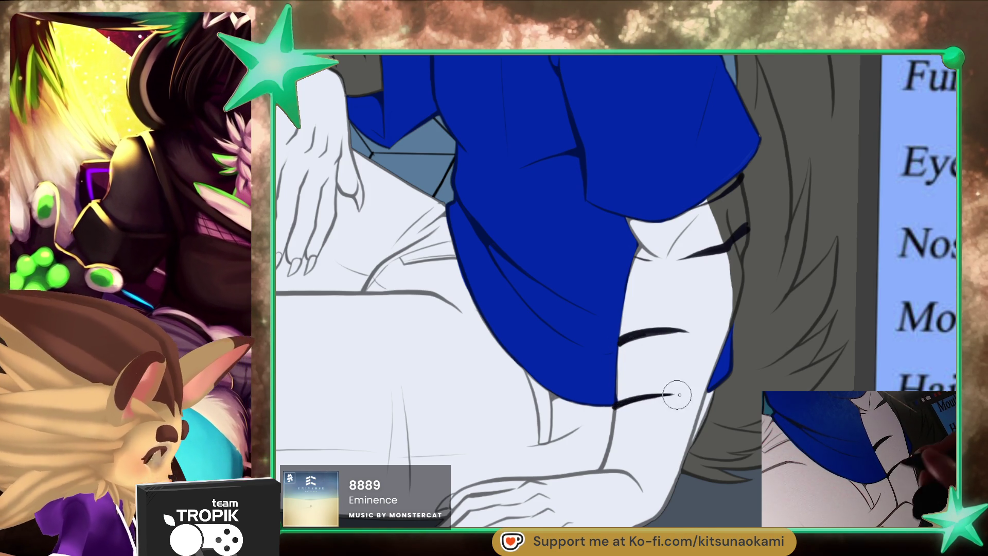
key("ctrl+0")
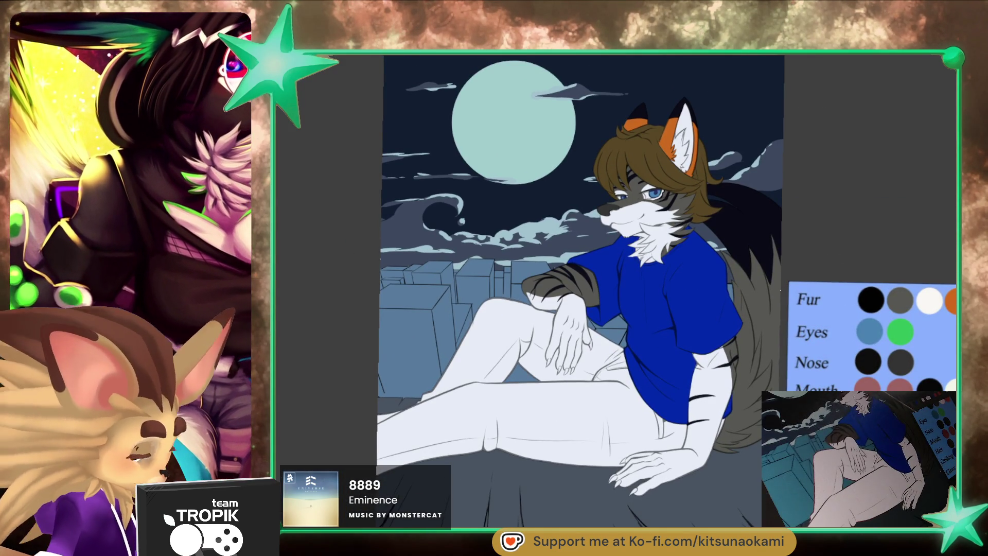
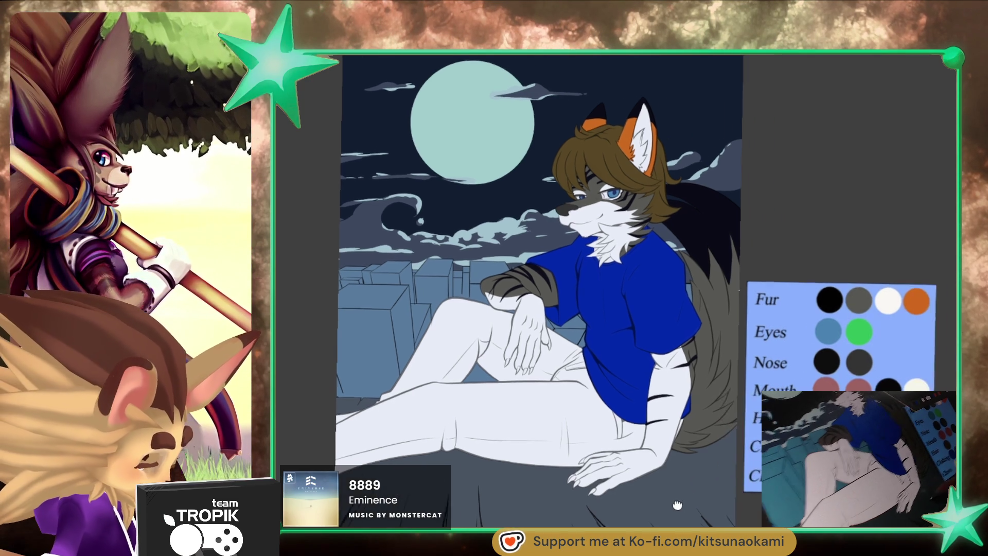
- Ink the four claw tips of the hand resting on the knee solid black, from little finger to leftmost
left_click_drag(724, 505, 717, 446)
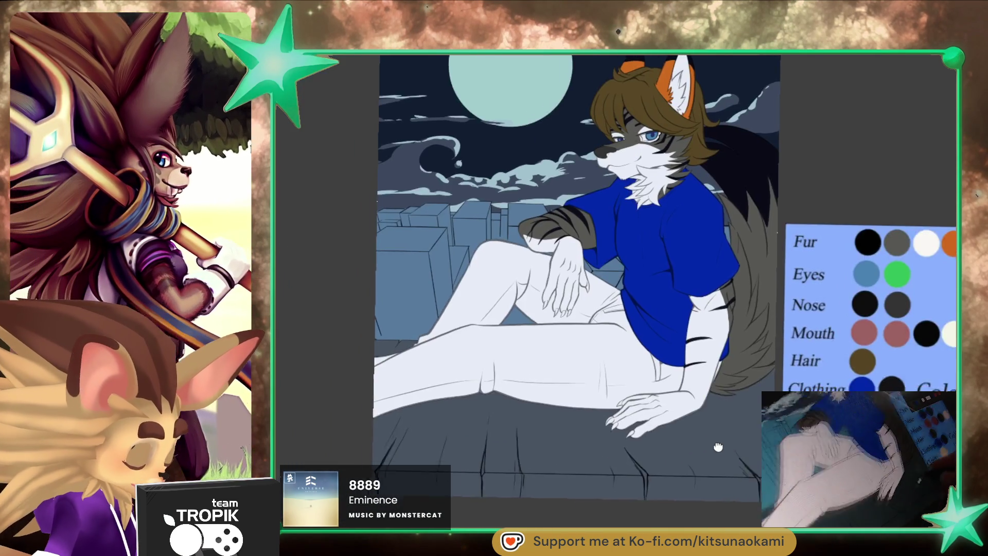
scroll(568, 271, "up", 5)
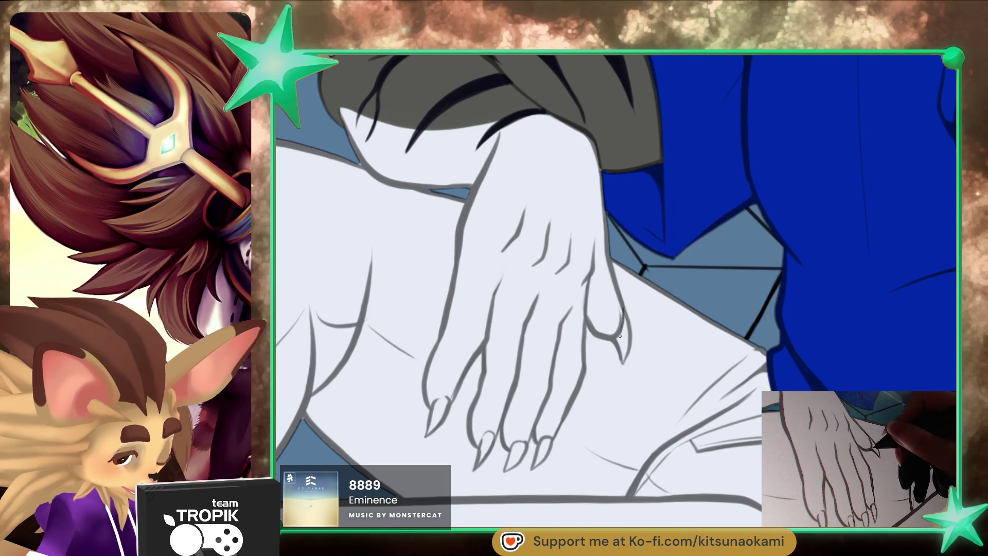
left_click_drag(614, 339, 621, 354)
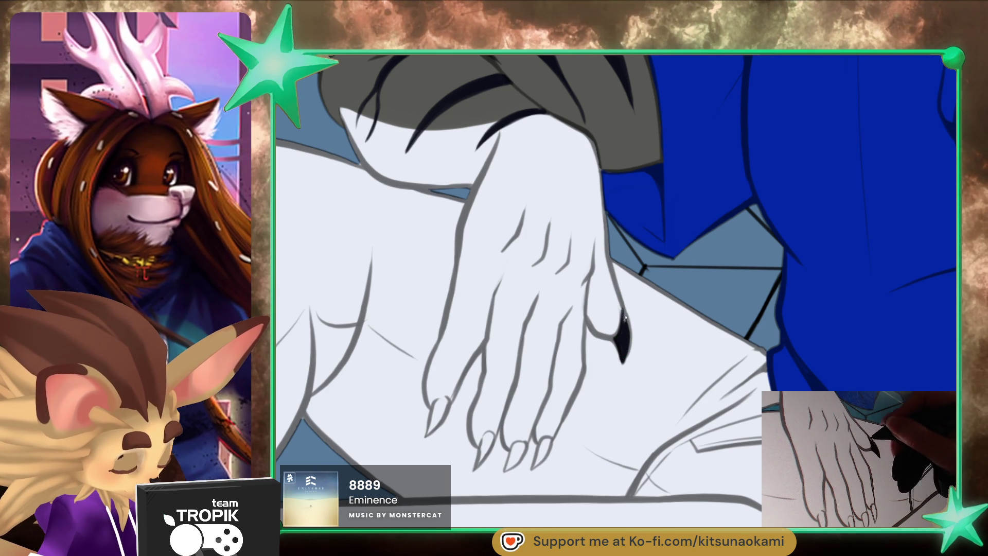
mouse_move(623, 309)
left_mouse_down()
mouse_move(623, 358)
mouse_move(632, 307)
left_mouse_up()
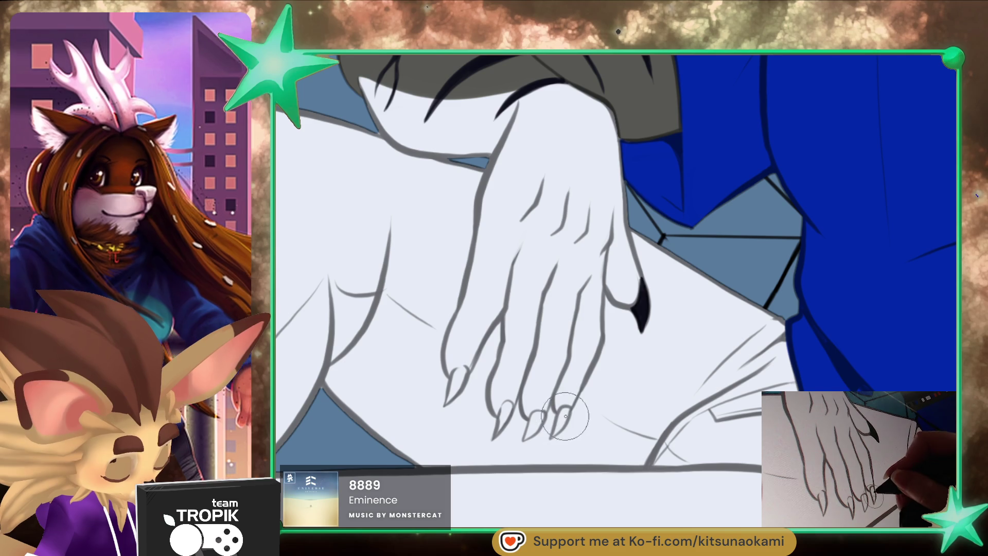
left_click_drag(560, 421, 565, 409)
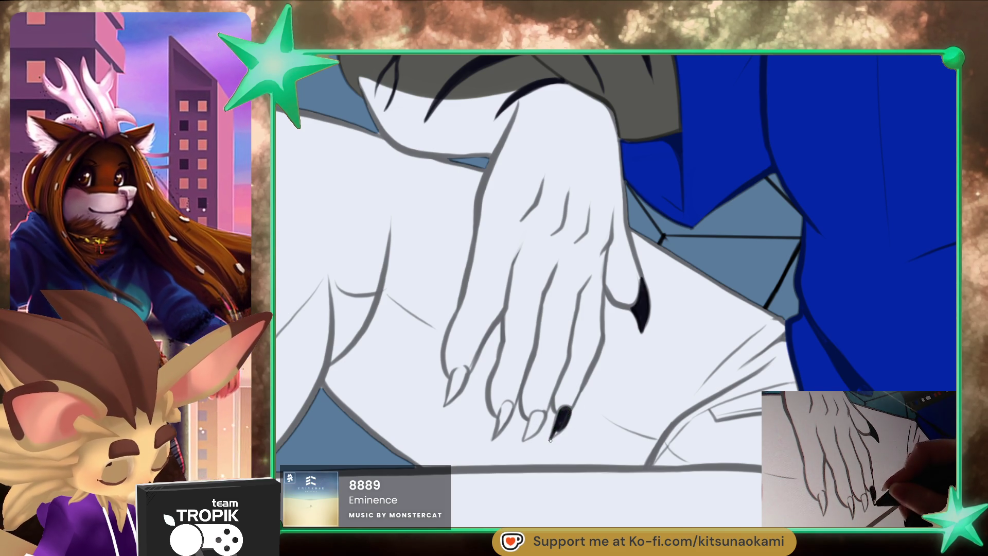
left_click_drag(557, 432, 541, 417)
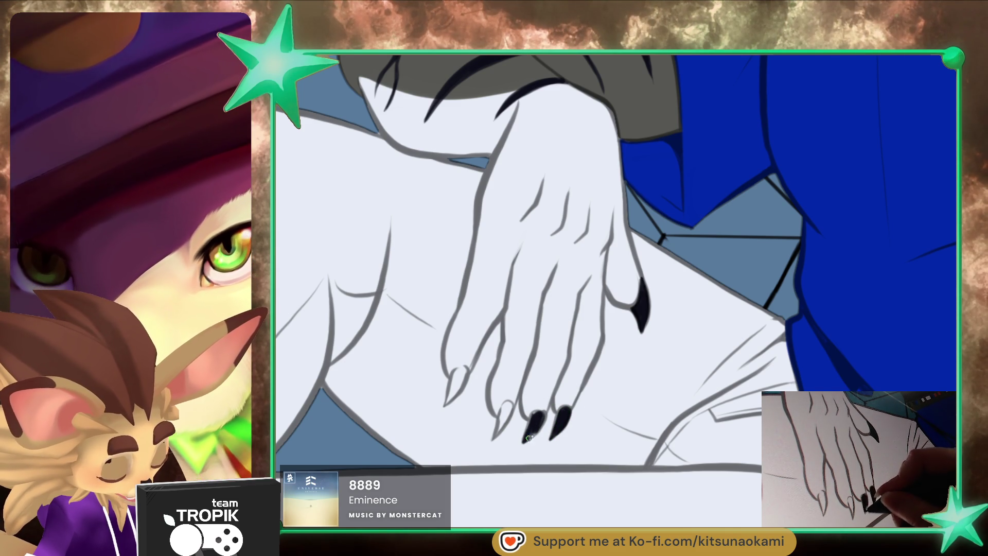
left_click_drag(508, 406, 497, 434)
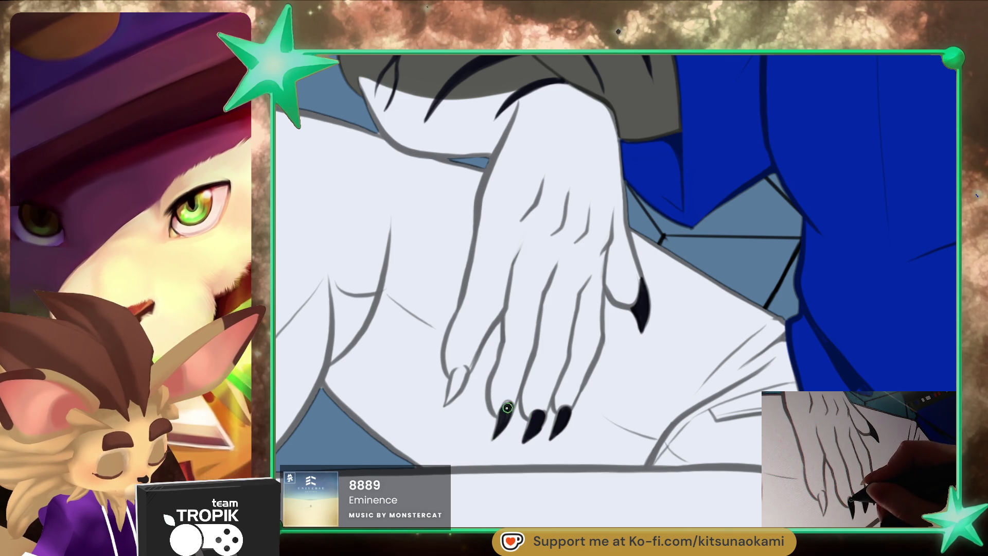
mouse_move(465, 369)
left_mouse_down()
mouse_move(447, 404)
mouse_move(453, 379)
left_mouse_up()
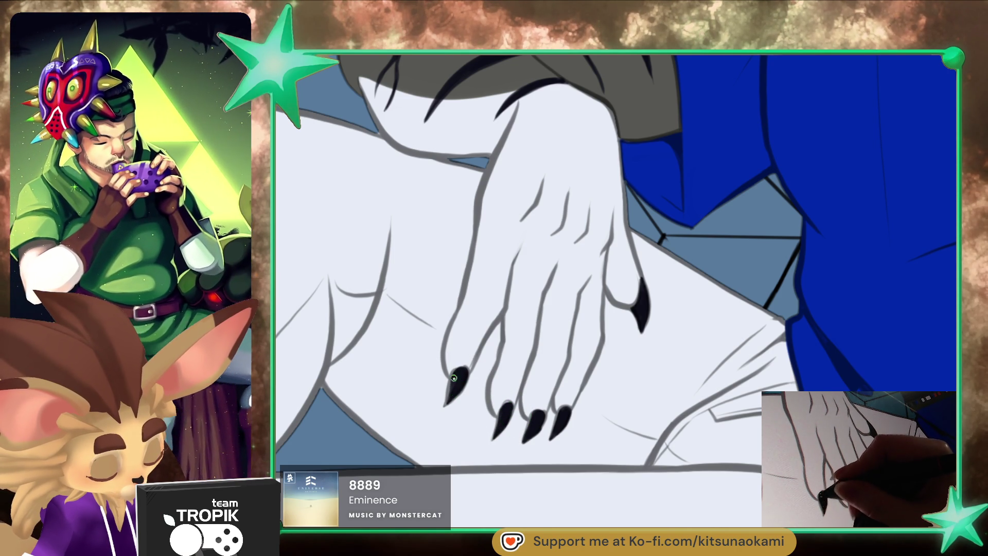
scroll(454, 379, "down", 5)
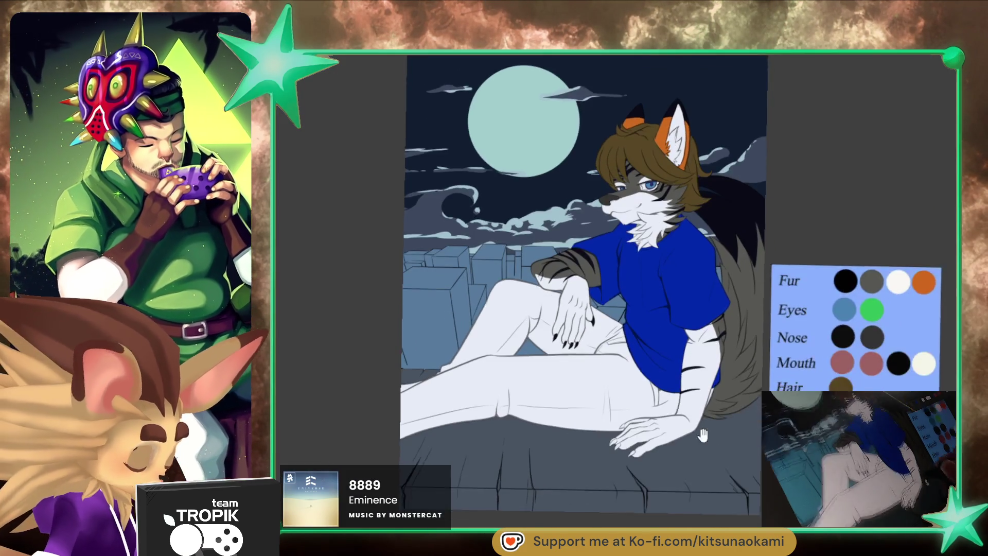
- Outline and fill the upper, lower and small neighbouring claws of the floor-braced hand black
scroll(717, 290, "up", 5)
mouse_move(566, 300)
left_mouse_down()
mouse_move(541, 327)
mouse_move(561, 319)
left_mouse_up()
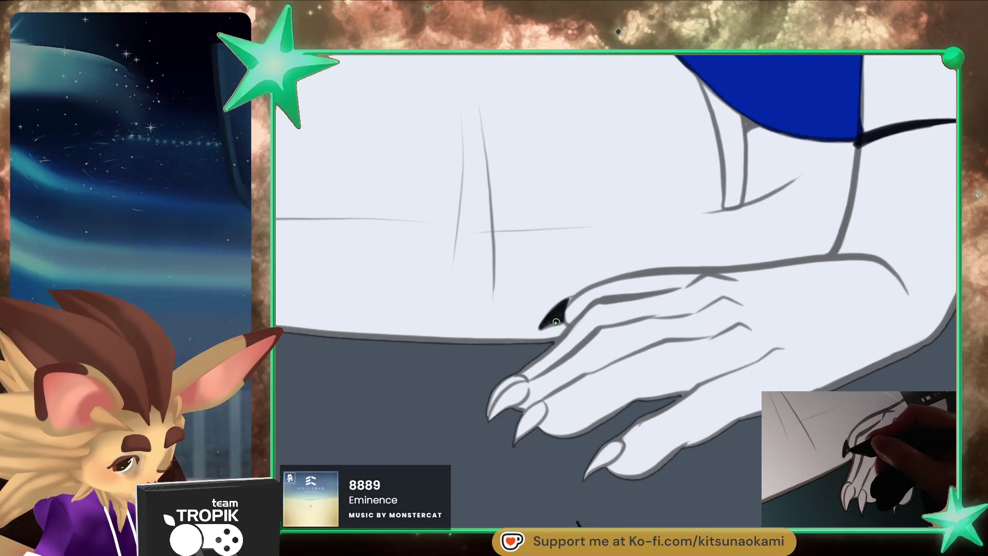
key("e")
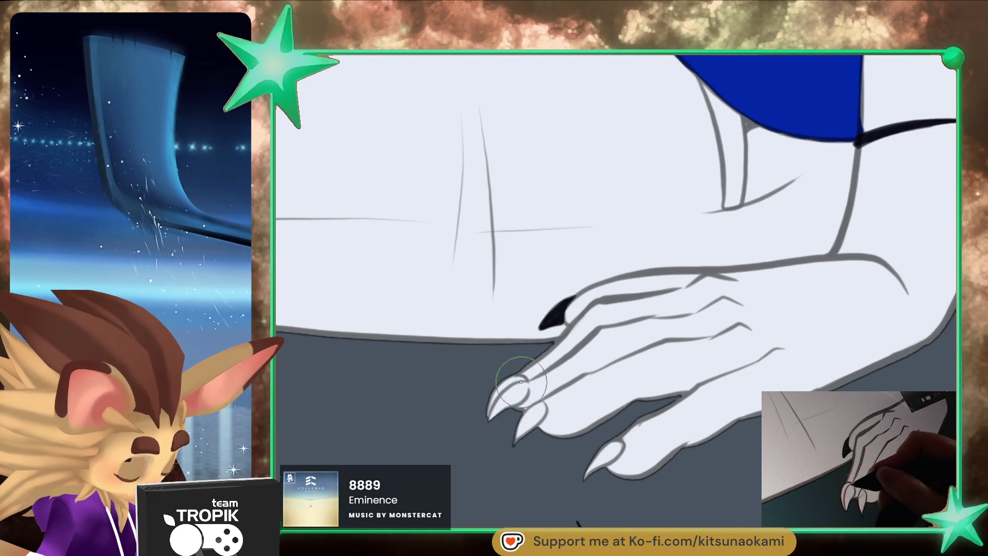
left_click_drag(516, 402, 514, 388)
key("e")
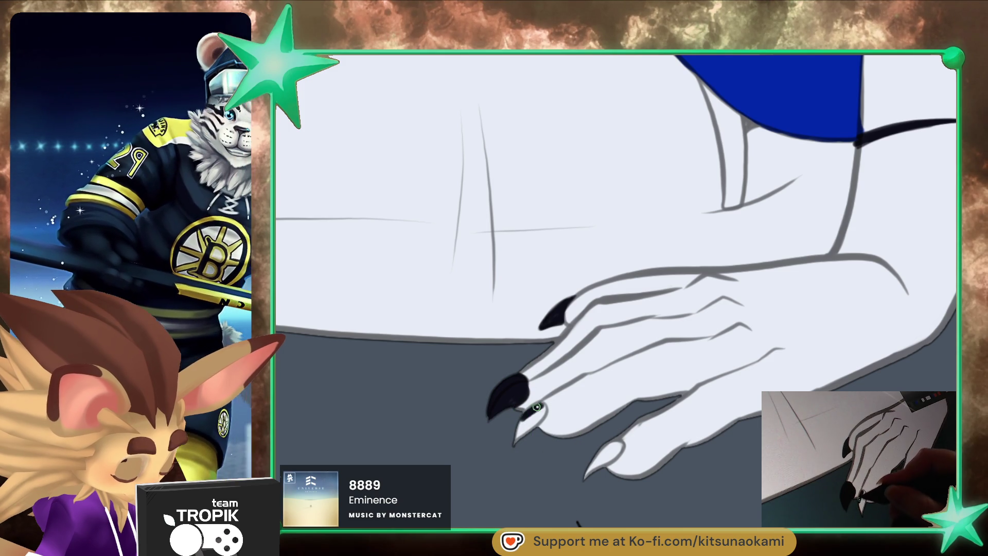
left_click_drag(538, 406, 525, 424)
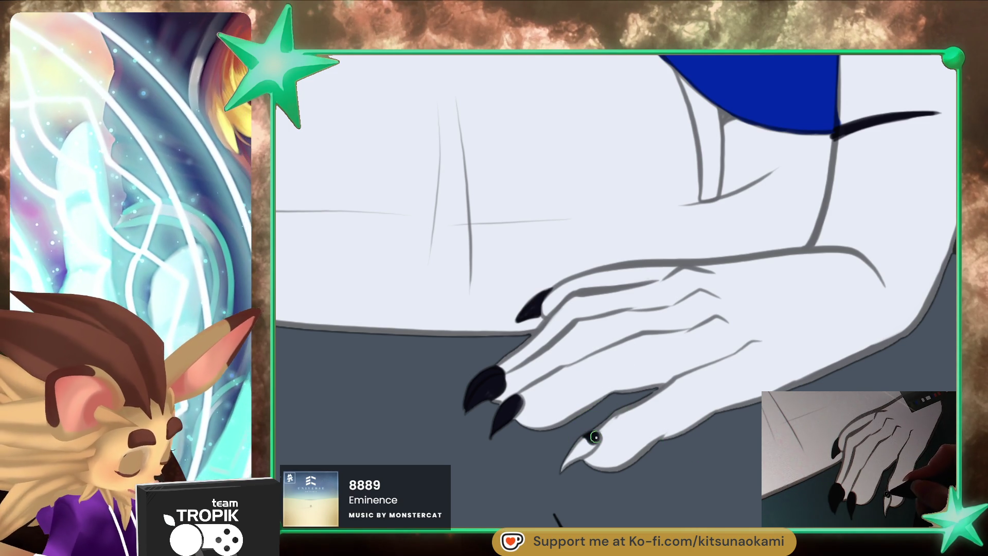
scroll(593, 435, "down", 5)
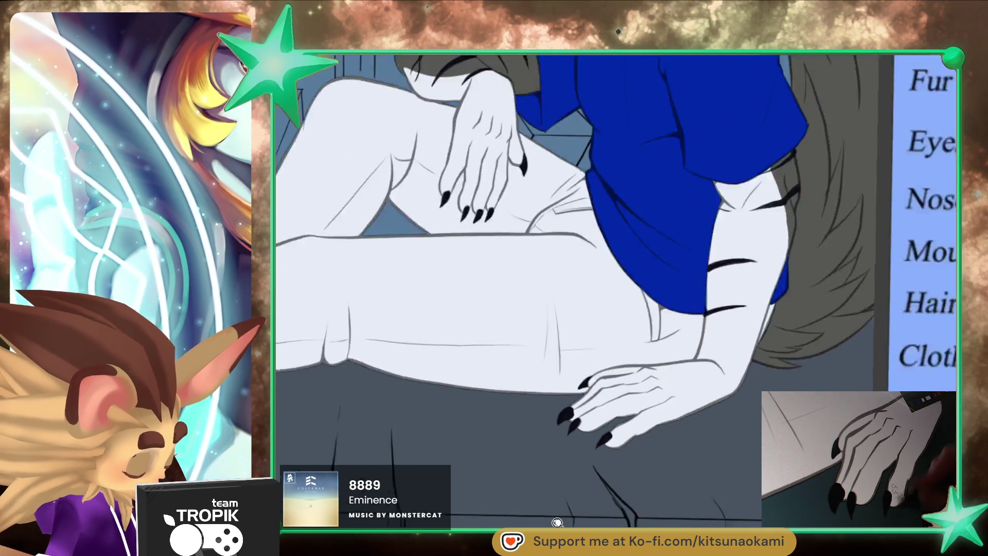
left_click_drag(630, 483, 626, 553)
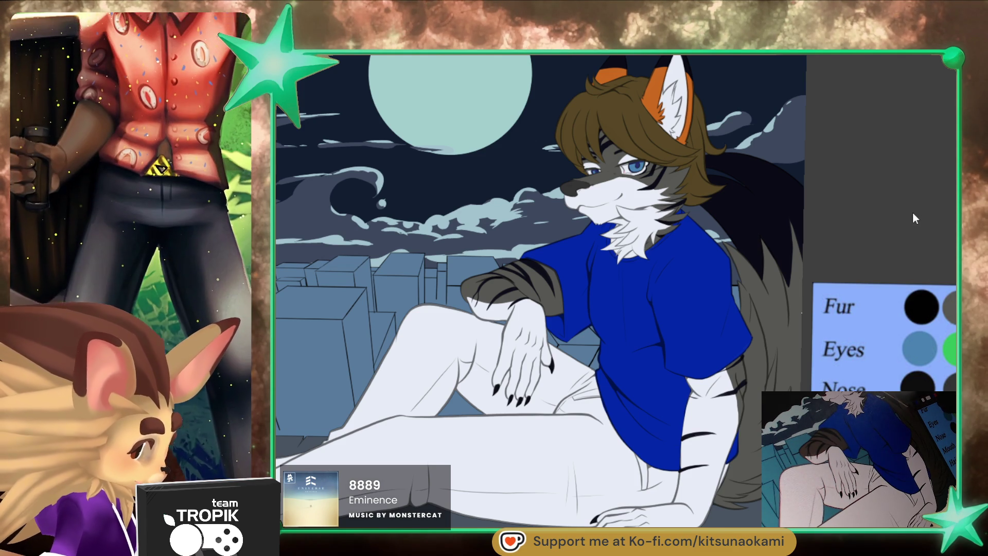
- Paint dark shadow along the raised leg and widen it across the knee toward the hand
mouse_move(580, 449)
left_mouse_down()
mouse_move(508, 519)
mouse_move(620, 461)
left_mouse_up()
left_click_drag(679, 407, 576, 452)
mouse_move(501, 453)
left_mouse_down()
mouse_move(615, 437)
mouse_move(489, 408)
mouse_move(403, 412)
mouse_move(470, 364)
mouse_move(505, 297)
mouse_move(522, 425)
left_mouse_up()
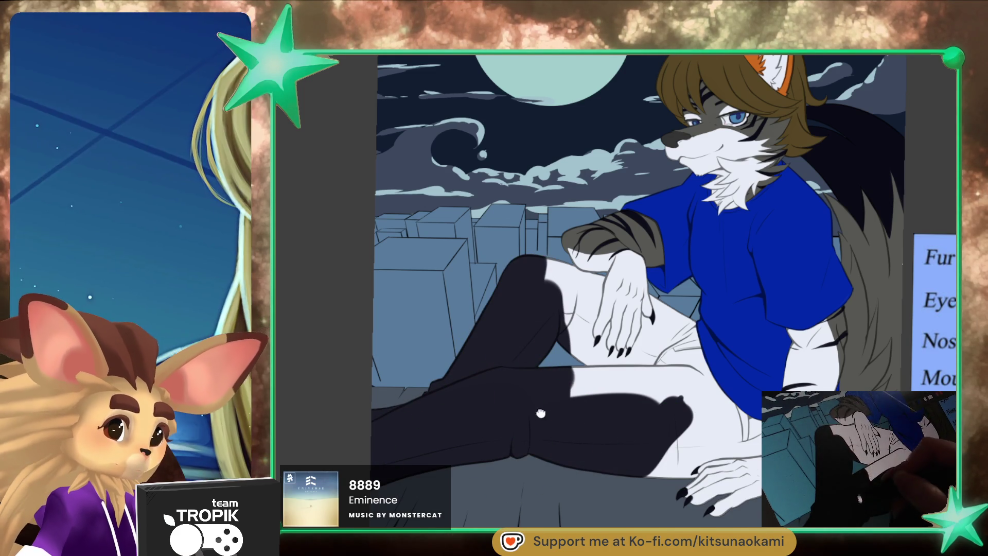
scroll(584, 447, "up", 1)
scroll(584, 447, "up", 1)
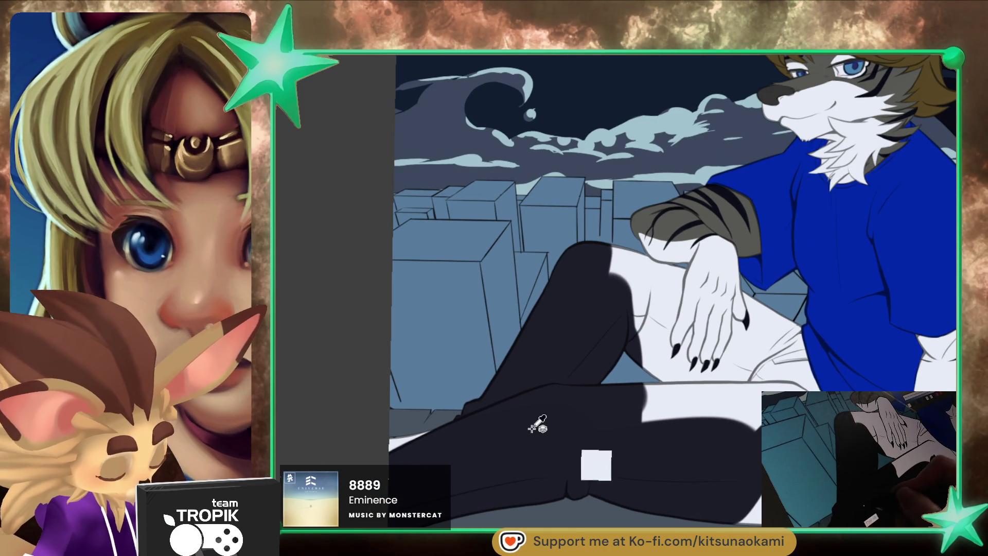
scroll(536, 419, "up", 2)
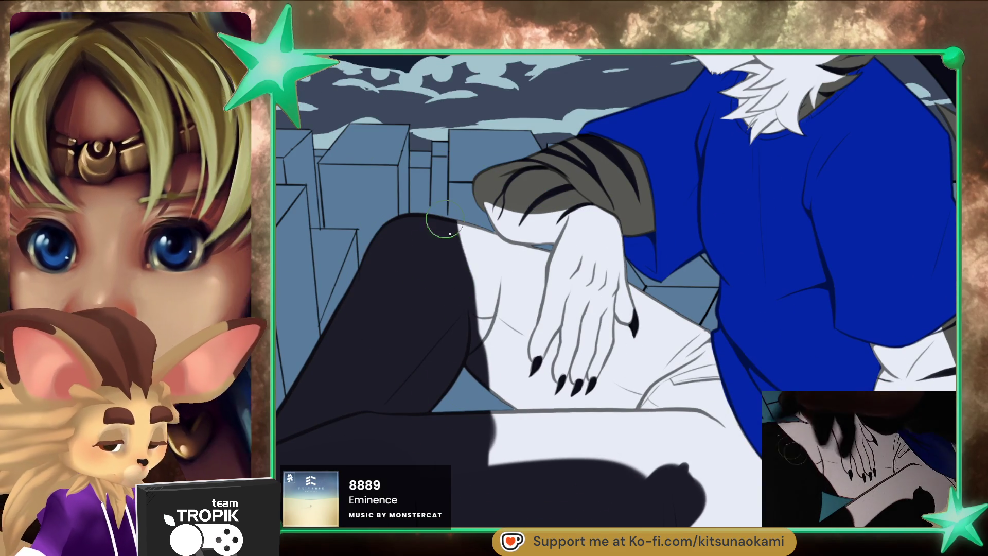
left_click_drag(429, 279, 518, 260)
- Shade the thigh dark, resample the shadow colour, and fill the white patch near the knee
key("bracketright")
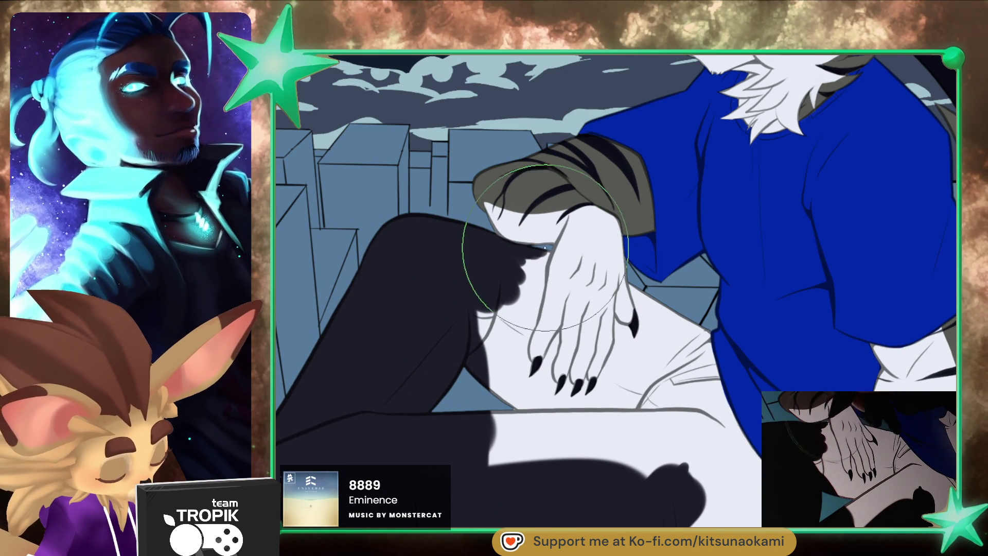
key("bracketleft")
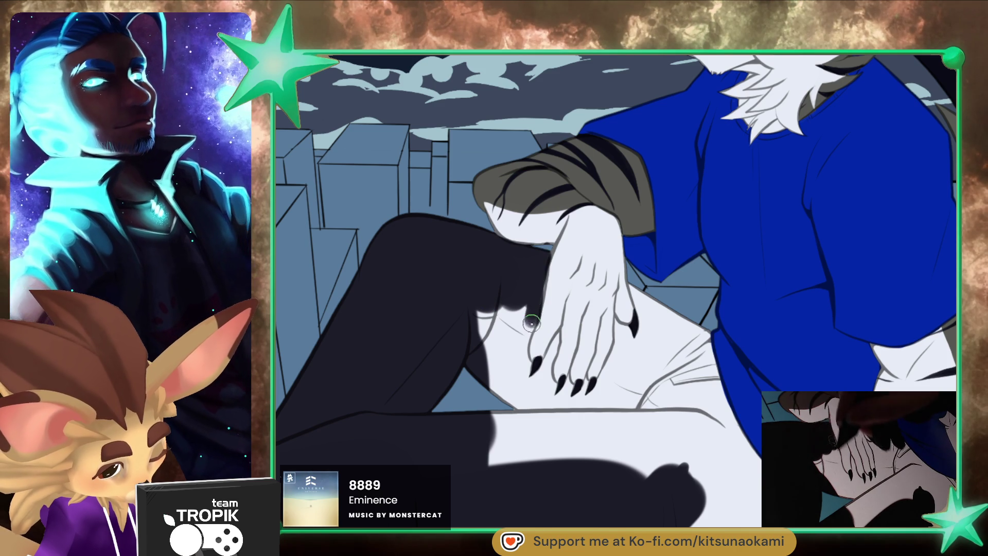
left_click_drag(522, 345, 474, 353)
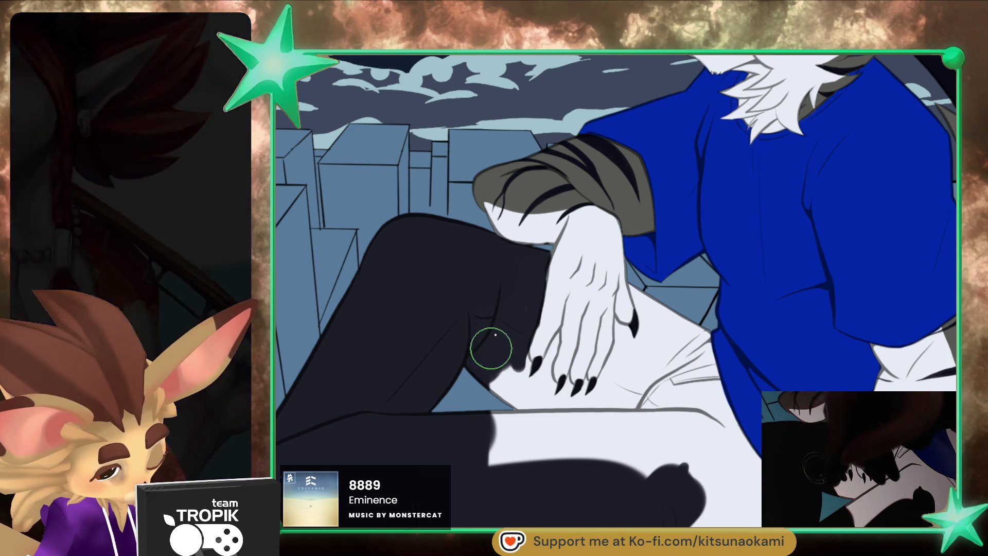
key("bracketright")
left_click(544, 340, "alt")
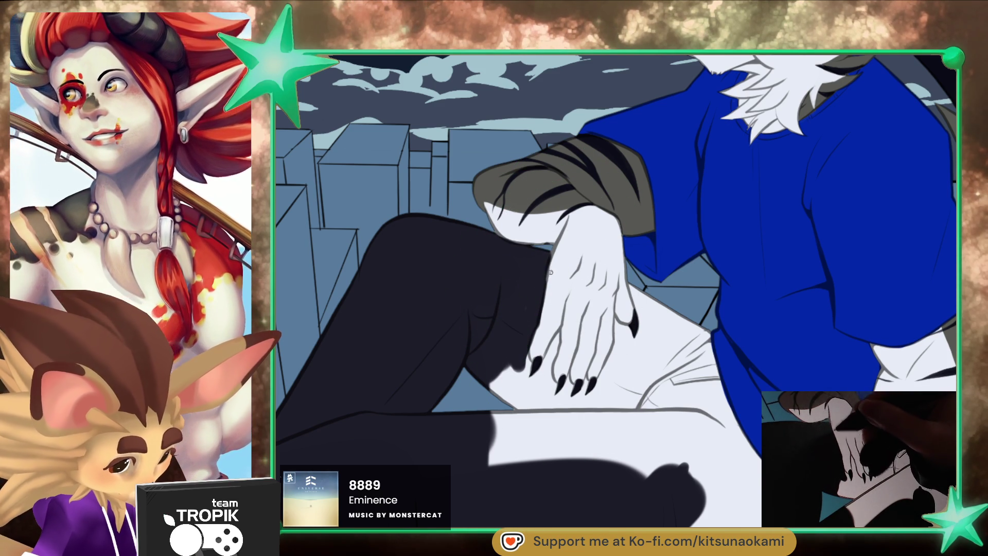
left_click(544, 310, "alt")
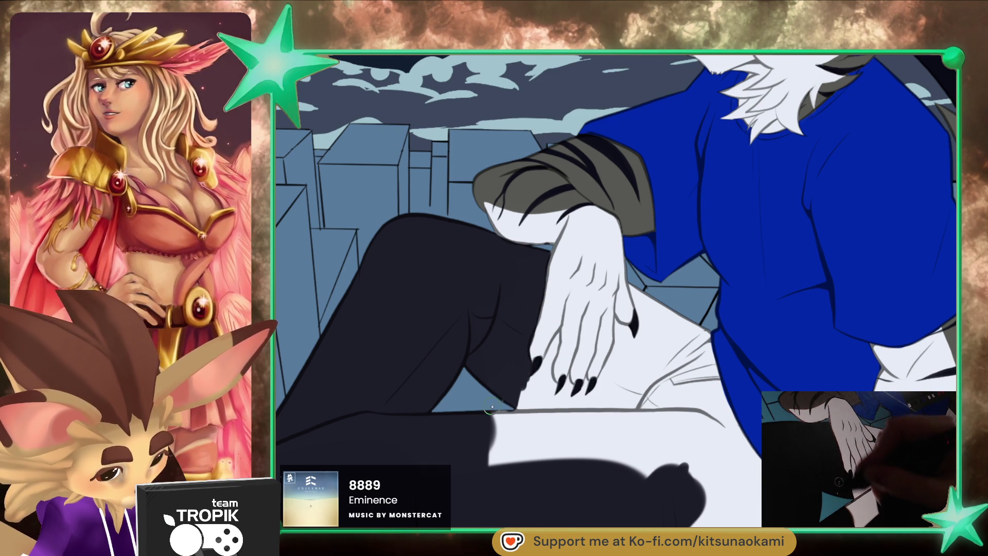
mouse_move(496, 430)
left_mouse_down()
mouse_move(545, 438)
mouse_move(529, 416)
left_mouse_up()
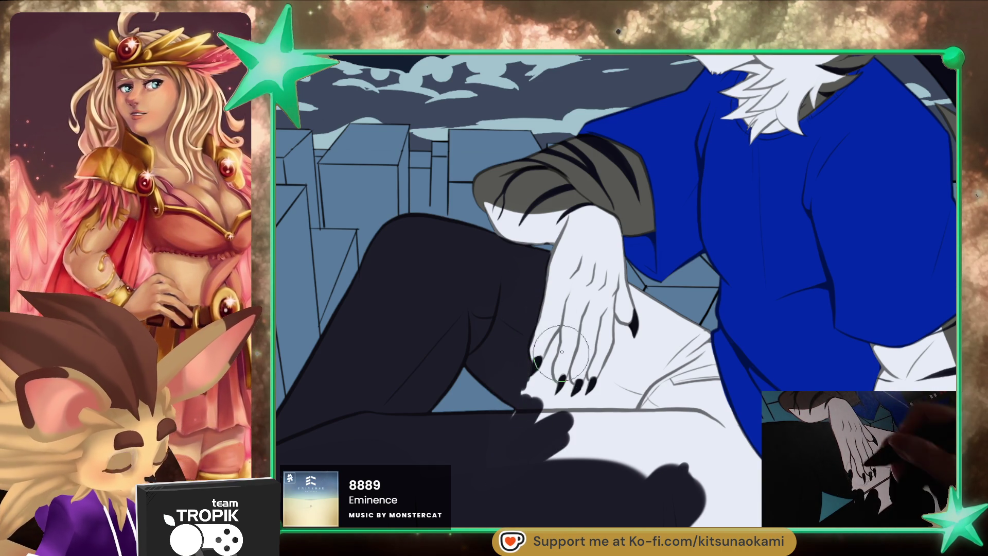
- Shade along the finger edges and fill the light gap below the fingertips
scroll(561, 356, "up", 2)
left_click_drag(551, 324, 527, 379)
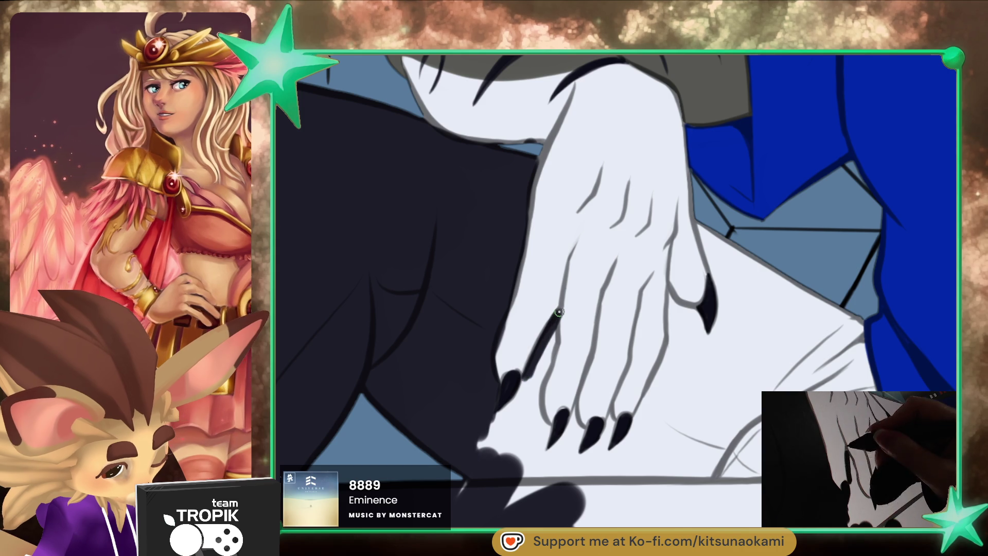
mouse_move(551, 345)
left_mouse_down()
mouse_move(537, 410)
mouse_move(496, 459)
mouse_move(514, 415)
left_mouse_up()
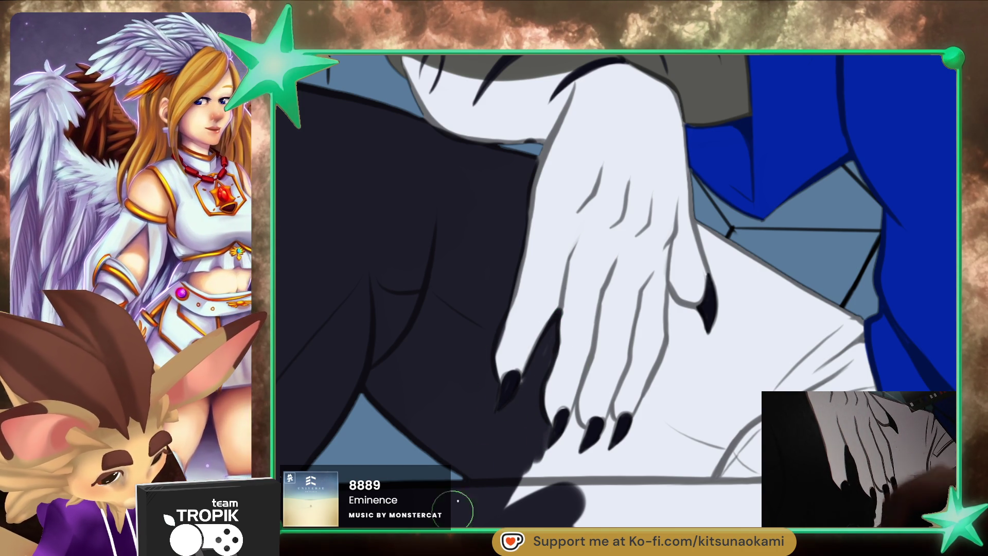
left_click_drag(447, 519, 543, 465)
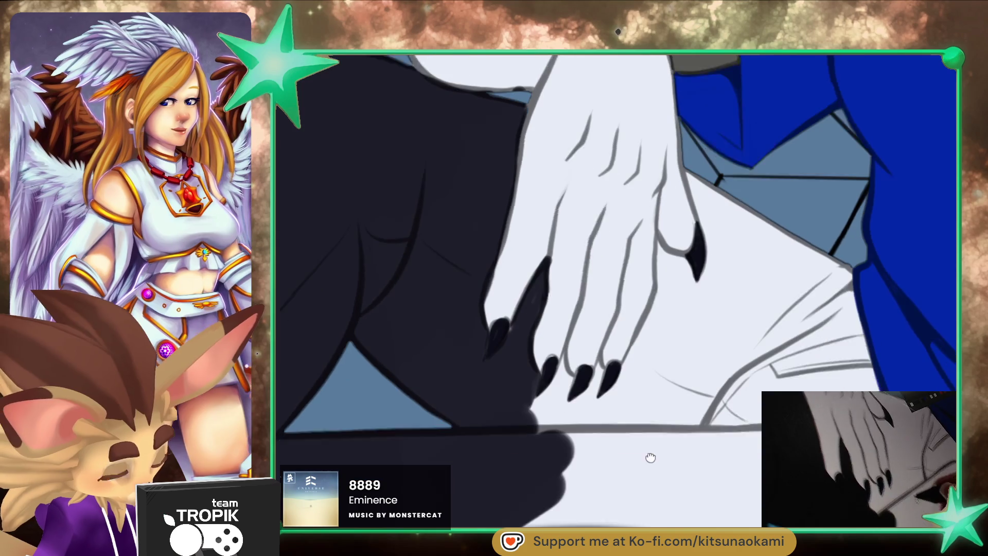
left_click_drag(631, 504, 607, 430)
left_click_drag(540, 435, 650, 419)
- Darken the cast shadow directly under the resting hand
scroll(670, 367, "up", 2)
scroll(670, 366, "down", 2)
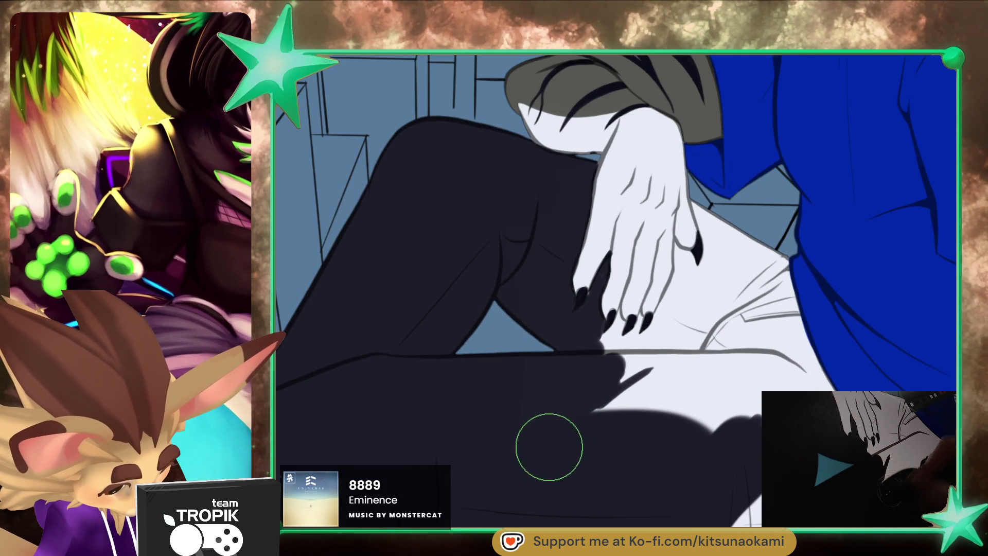
key("]")
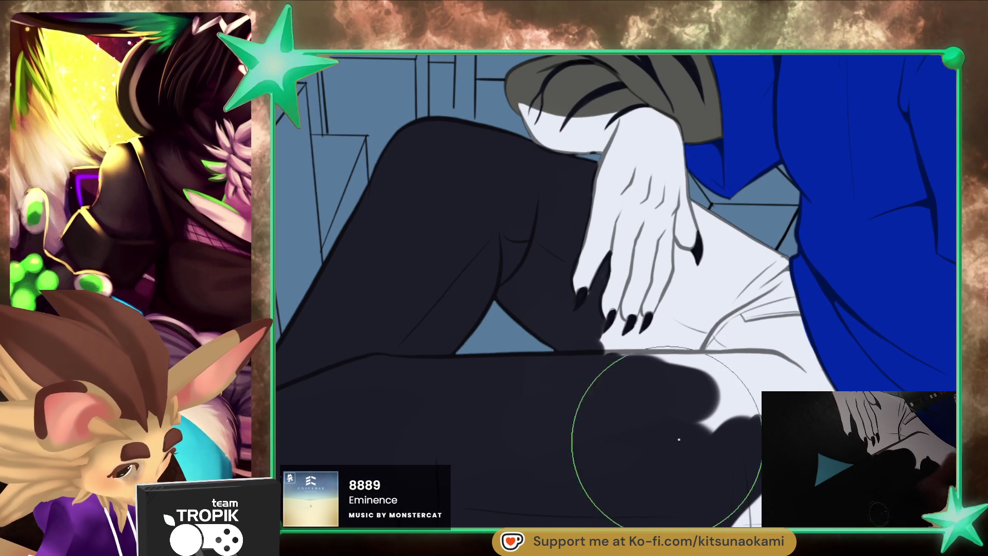
key("[")
key("[")
left_click_drag(687, 452, 649, 354)
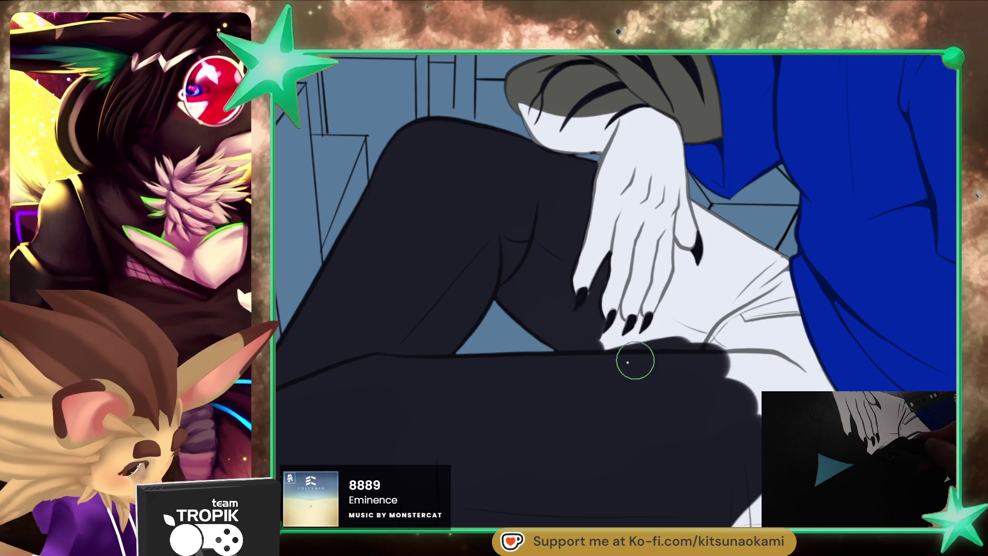
scroll(636, 352, "up", 2)
key("[")
key("[")
key("[")
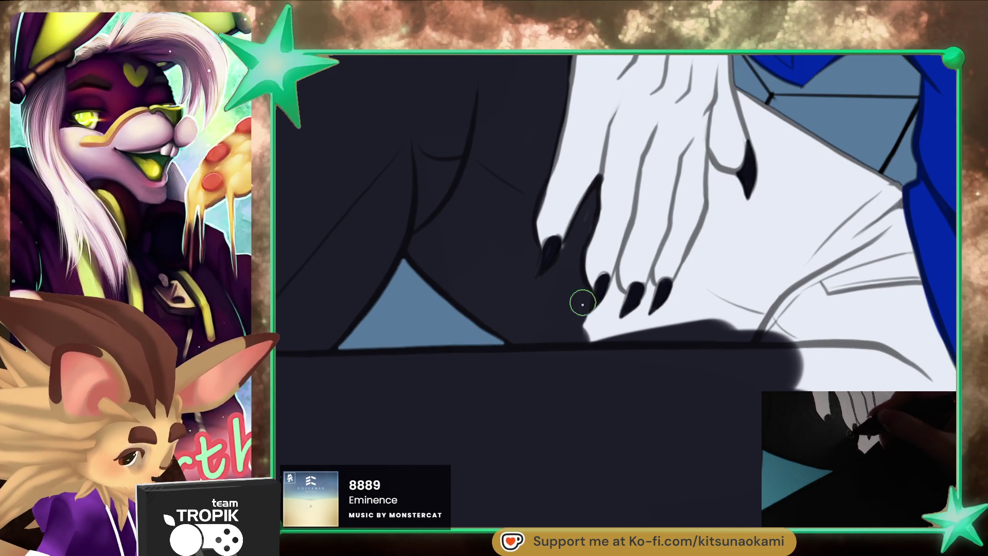
left_click_drag(584, 294, 578, 342)
- Fill dark colour into the gaps between the claws with a fine brush
key("]")
key("]")
key("]")
key("[")
key("[")
key("[")
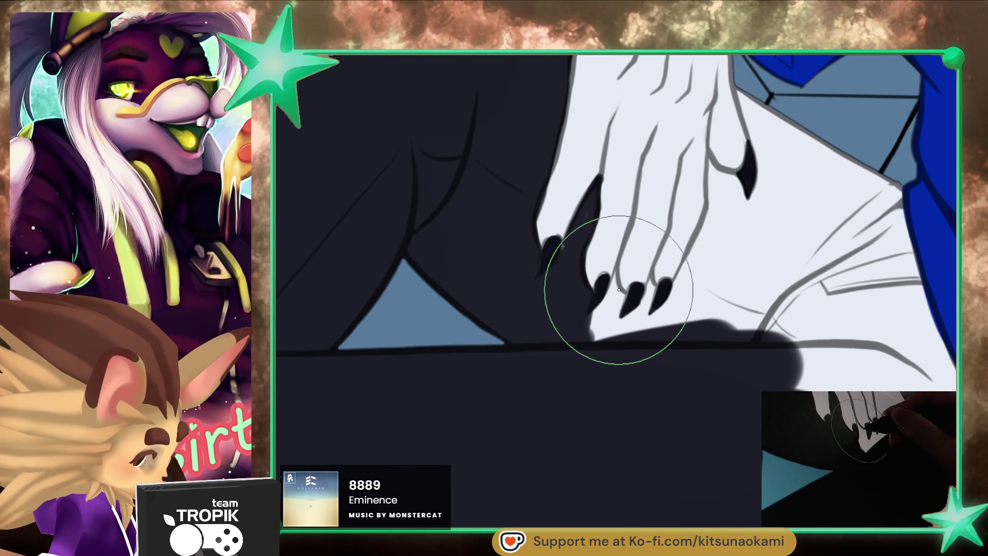
key("[")
key("[")
key("[")
left_click_drag(609, 296, 615, 274)
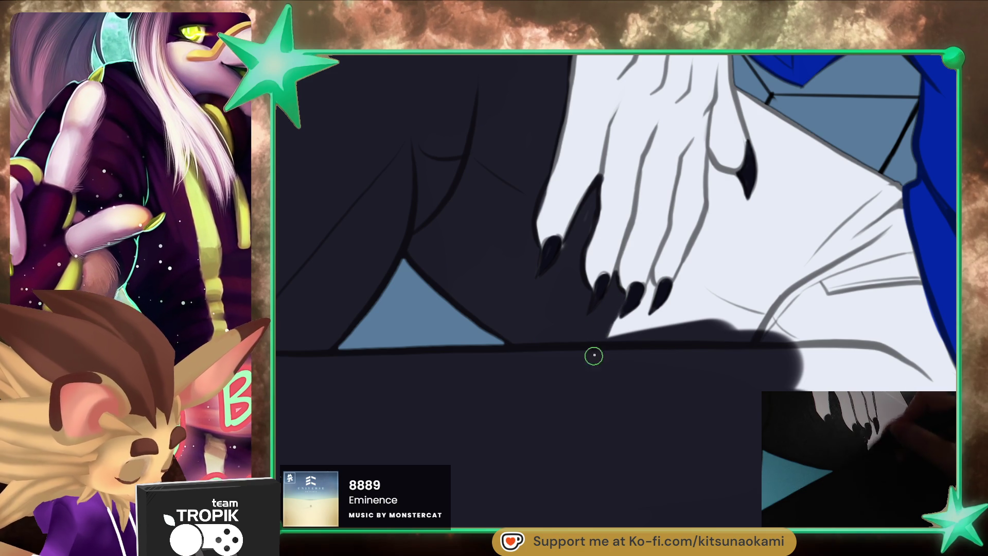
left_click_drag(593, 353, 617, 296)
key("]")
key("]")
key("]")
key("[")
key("[")
key("[")
left_click_drag(625, 332, 650, 293)
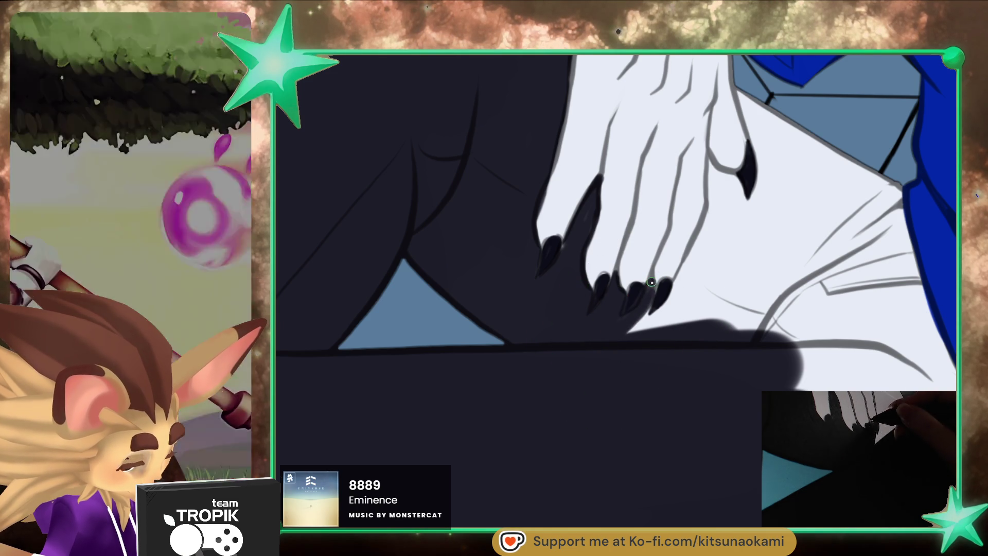
- Extend the dark shading to the right of the claws and down between the fingers
mouse_move(617, 329)
left_mouse_down()
mouse_move(653, 331)
mouse_move(701, 270)
left_mouse_up()
key("]")
key("]")
key("]")
left_click_drag(685, 319, 726, 283)
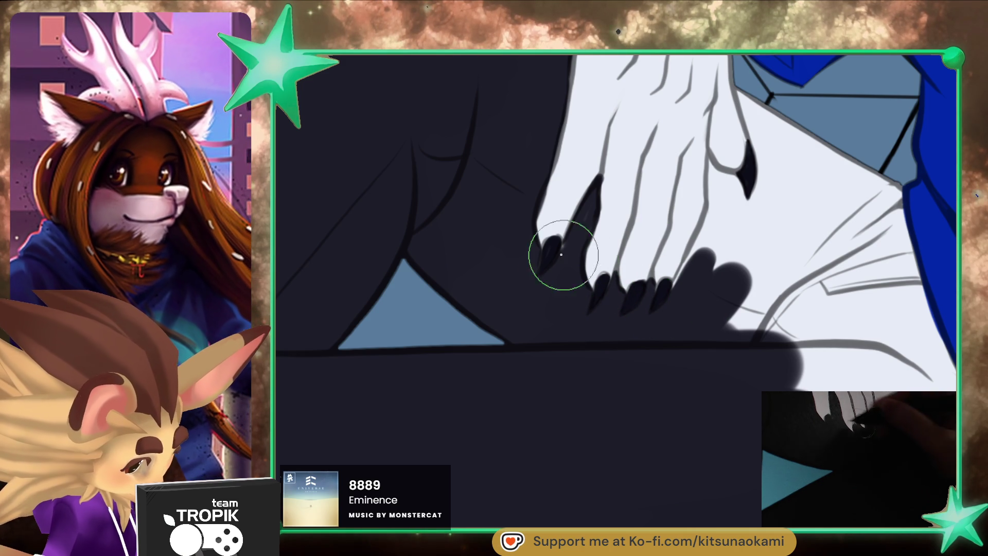
left_click_drag(570, 257, 425, 335)
mouse_move(573, 240)
left_mouse_down()
mouse_move(563, 343)
mouse_move(594, 358)
mouse_move(601, 376)
left_mouse_up()
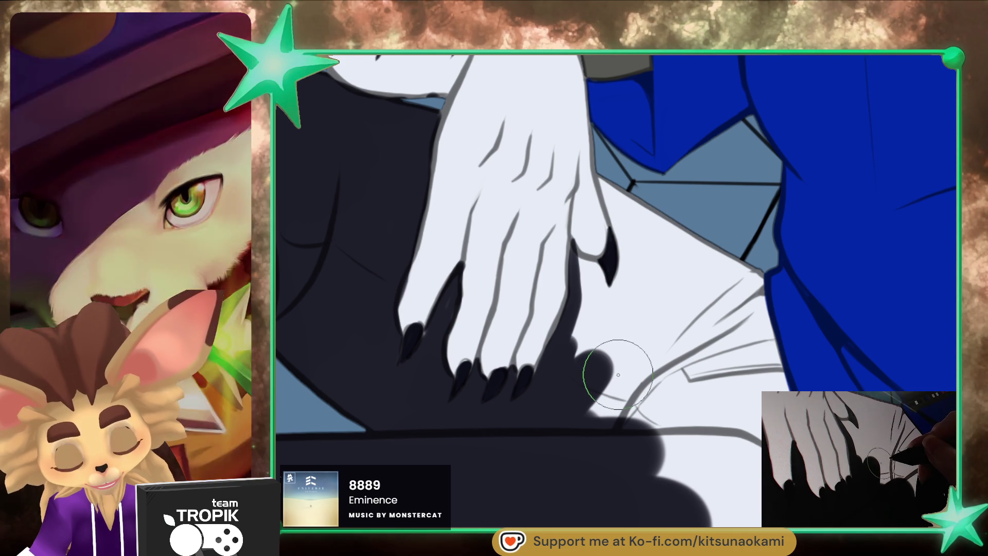
- Paint dark over the light area right of the claws and along the blue shirt's edge
left_click_drag(586, 397, 580, 368)
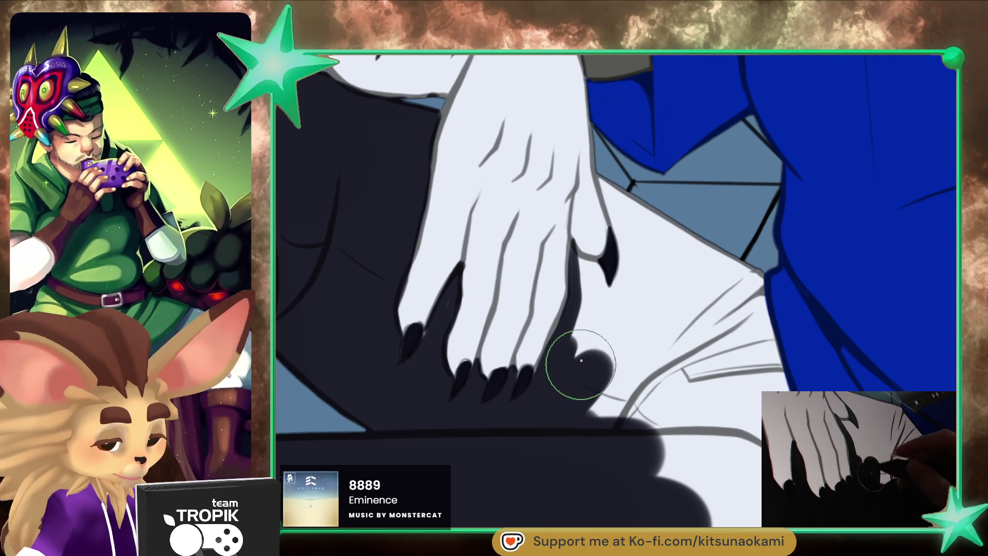
key("p")
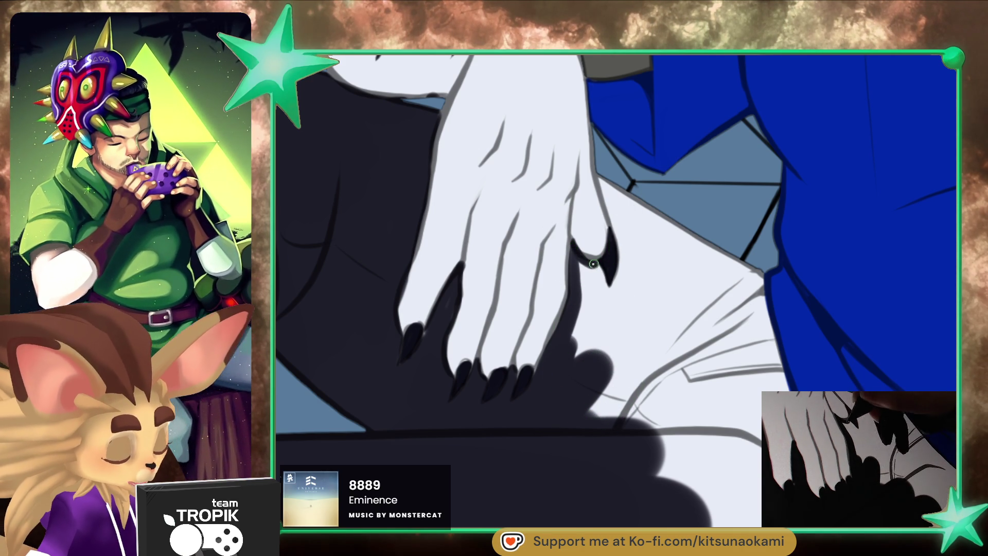
mouse_move(606, 293)
left_mouse_down()
mouse_move(568, 346)
mouse_move(606, 386)
mouse_move(608, 300)
mouse_move(622, 271)
left_mouse_up()
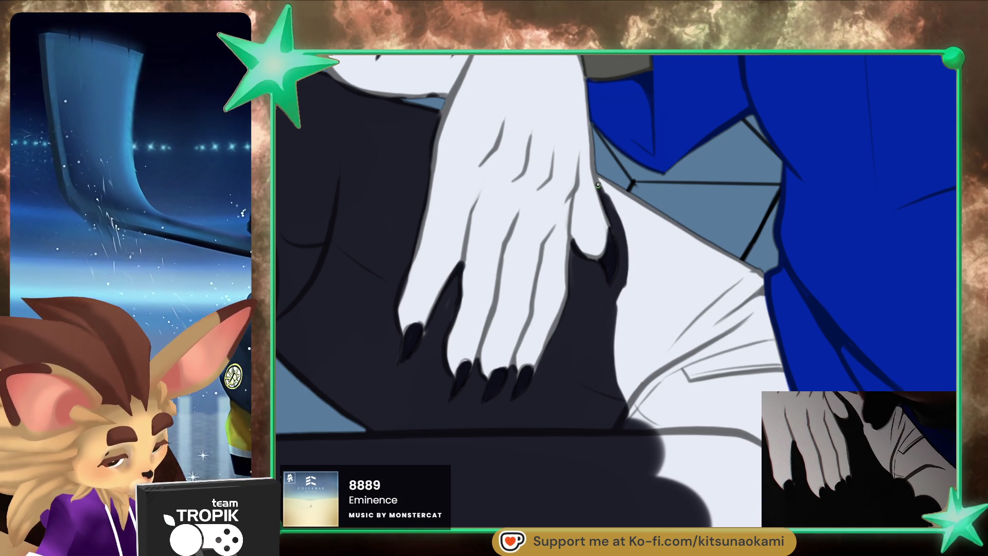
mouse_move(637, 228)
left_mouse_down()
mouse_move(721, 250)
mouse_move(760, 337)
left_mouse_up()
left_click_drag(751, 280, 787, 391)
mouse_move(787, 337)
left_mouse_down()
mouse_move(774, 391)
mouse_move(751, 340)
left_mouse_up()
mouse_move(770, 378)
left_mouse_down()
mouse_move(728, 254)
mouse_move(676, 242)
mouse_move(639, 247)
mouse_move(622, 302)
mouse_move(650, 249)
mouse_move(618, 378)
left_mouse_up()
mouse_move(664, 298)
left_mouse_down()
mouse_move(685, 254)
mouse_move(604, 263)
left_mouse_up()
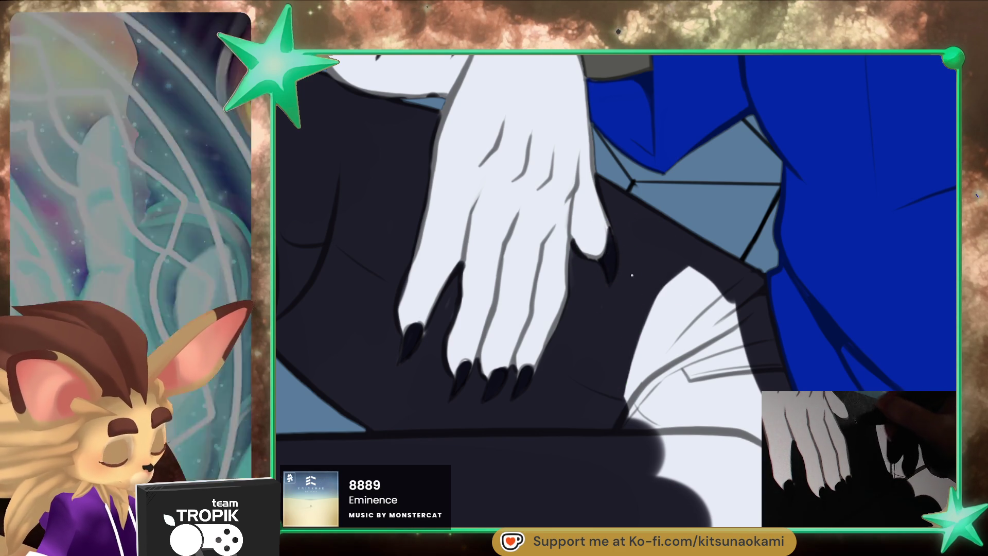
- With a larger brush, fill dark over the area around the claws beneath the shirt
left_click_drag(569, 352, 561, 358)
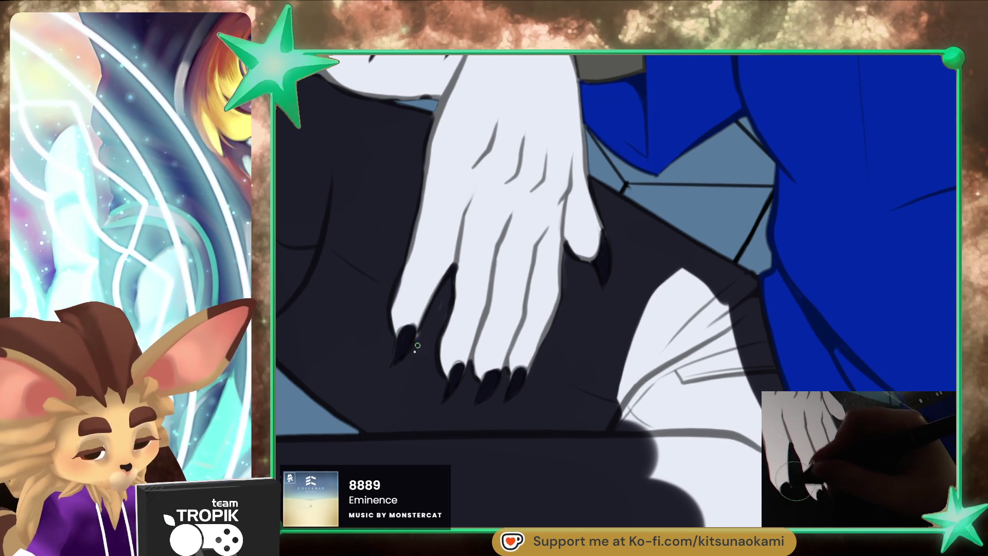
key("e")
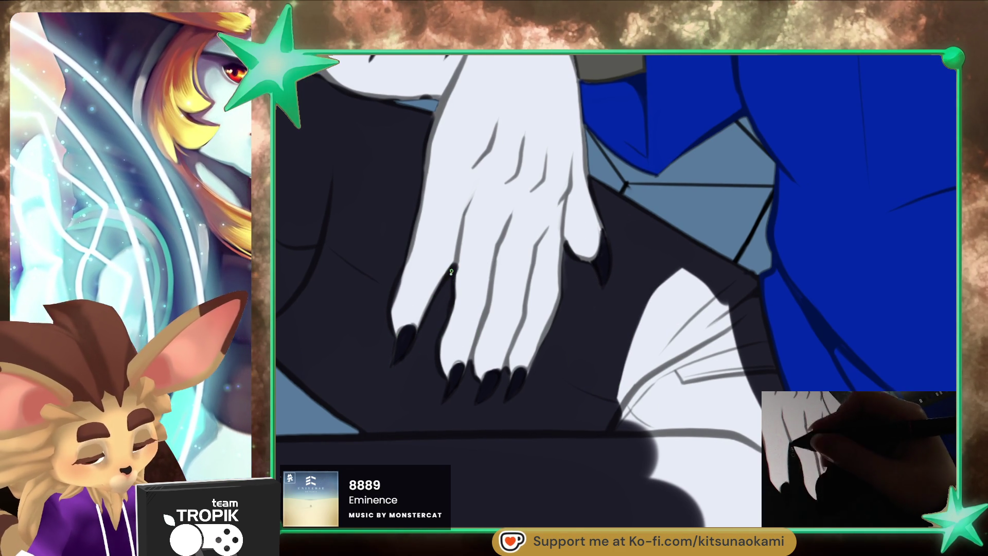
left_click_drag(772, 438, 690, 405)
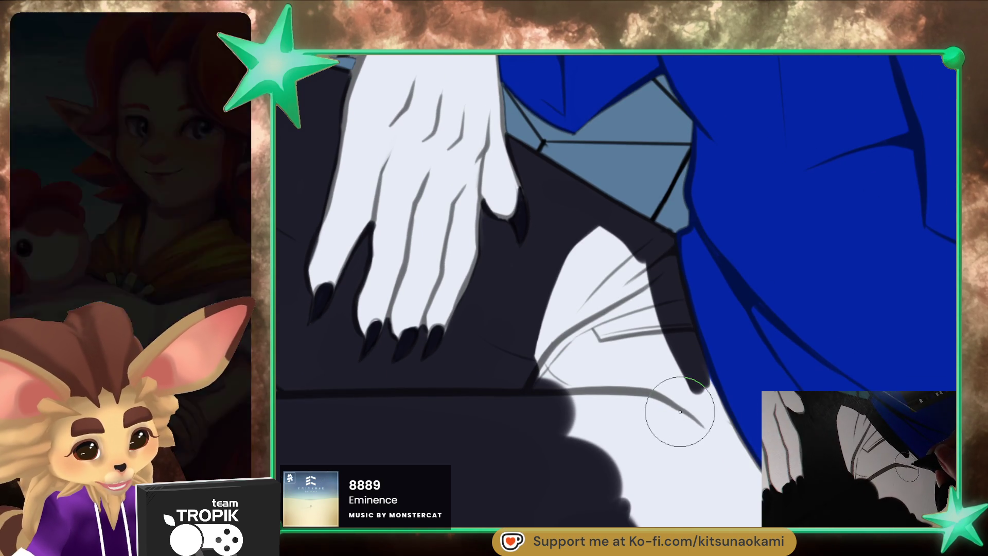
left_click_drag(681, 415, 654, 380)
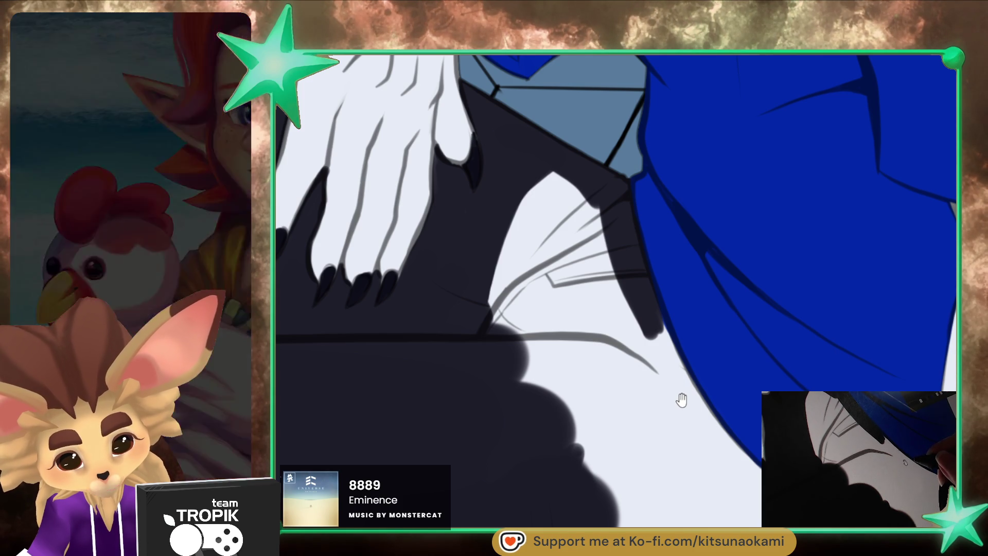
left_click_drag(673, 452, 569, 369)
scroll(635, 472, "down", 3)
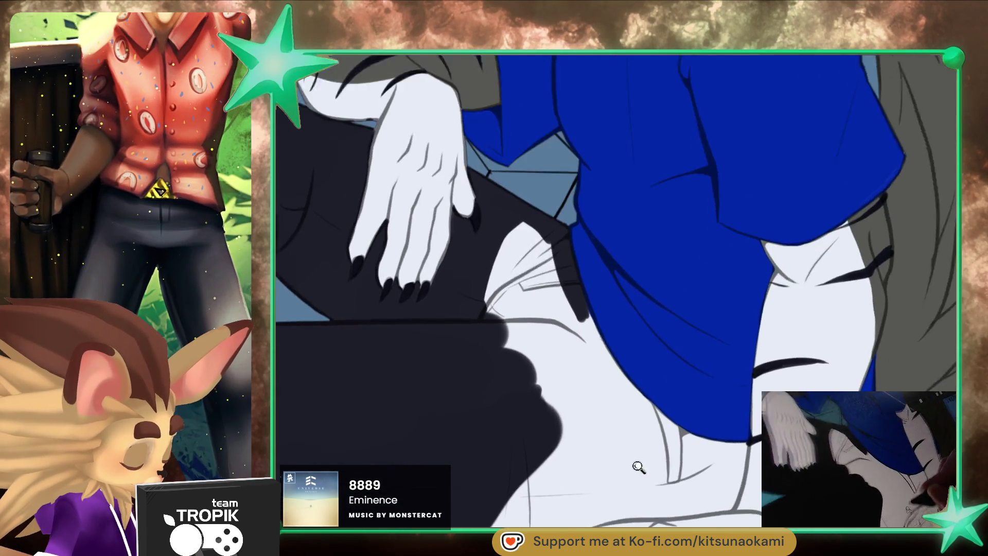
scroll(634, 472, "up", 5)
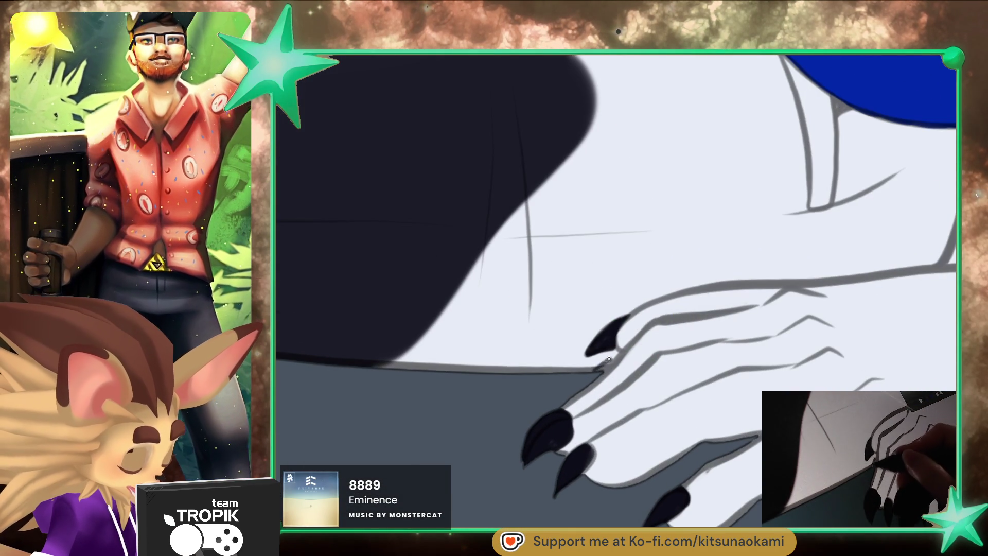
key("bracketright")
key("bracketright")
key("bracketright")
key("bracketright")
key("bracketright")
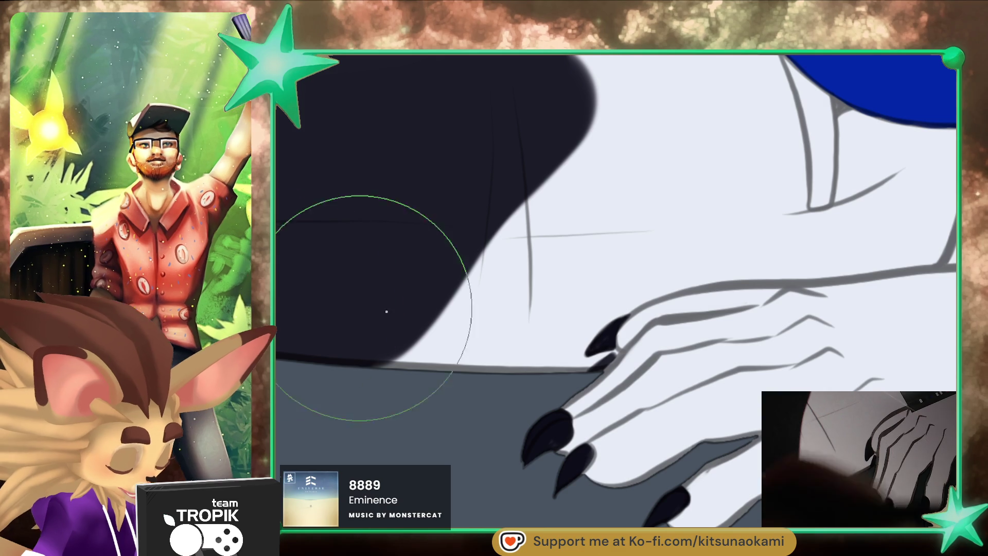
mouse_move(581, 370)
left_mouse_down()
mouse_move(599, 322)
mouse_move(620, 306)
mouse_move(747, 278)
mouse_move(645, 335)
mouse_move(803, 323)
mouse_move(726, 372)
mouse_move(750, 368)
left_mouse_up()
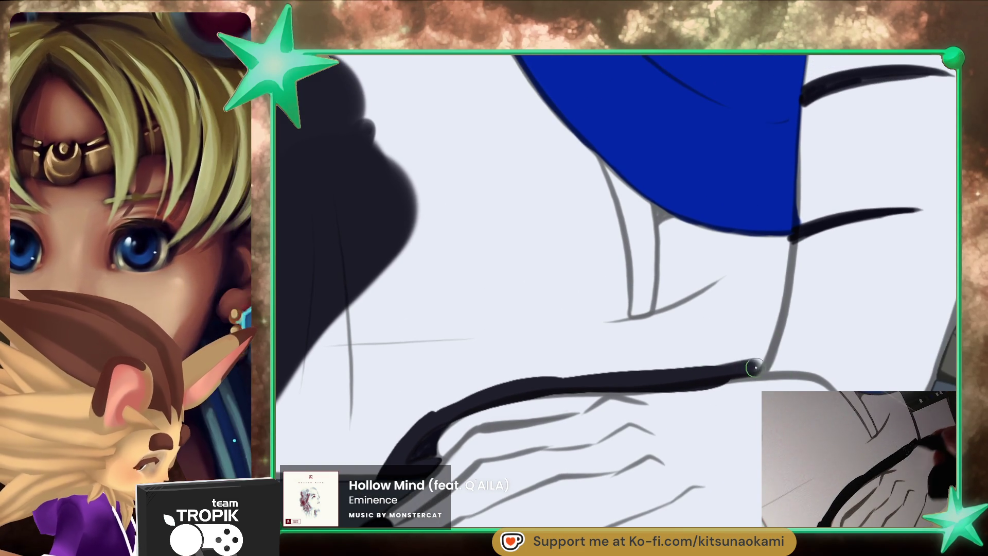
- Undo the stray stroke and redraw dark lines from the shirt down to the claw
key("ctrl+z")
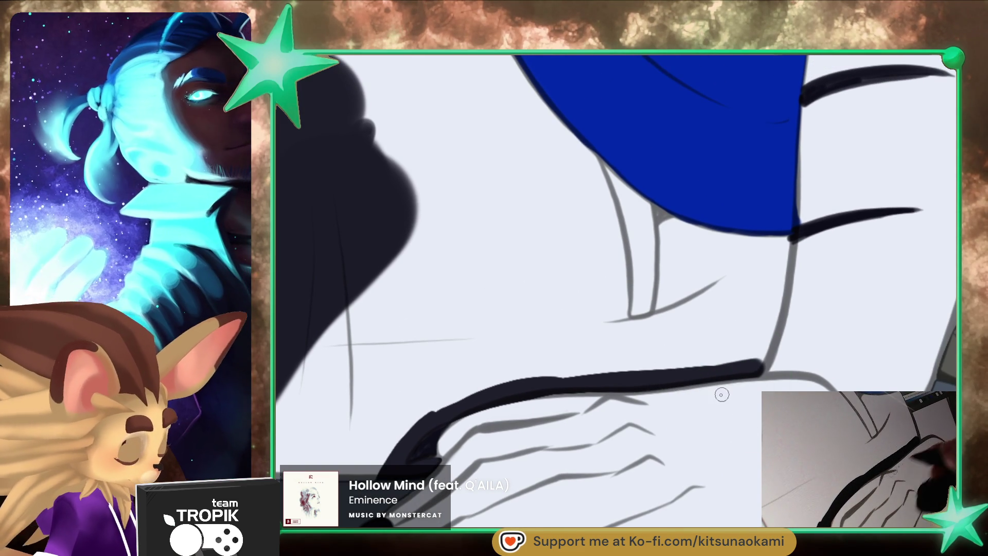
left_click_drag(750, 363, 641, 403)
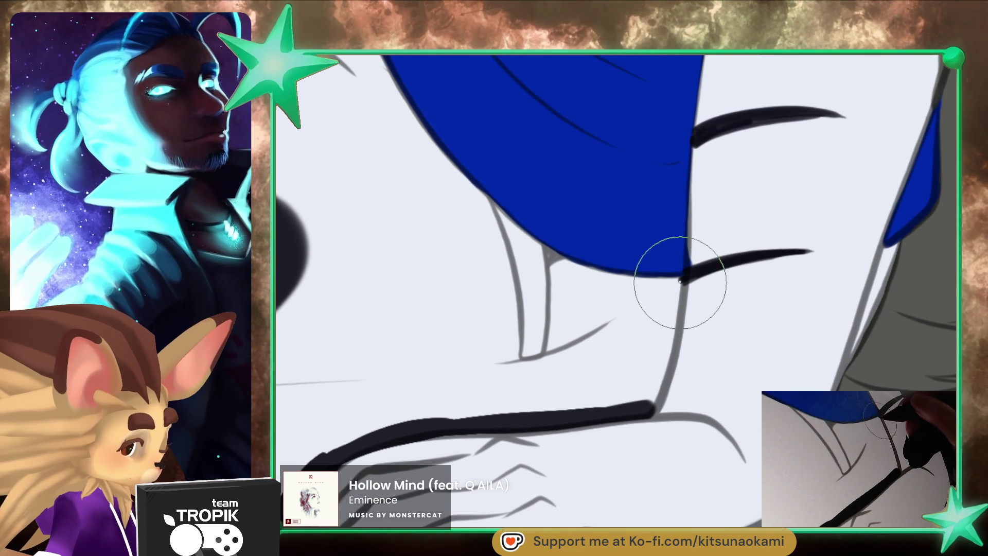
left_click_drag(685, 281, 659, 379)
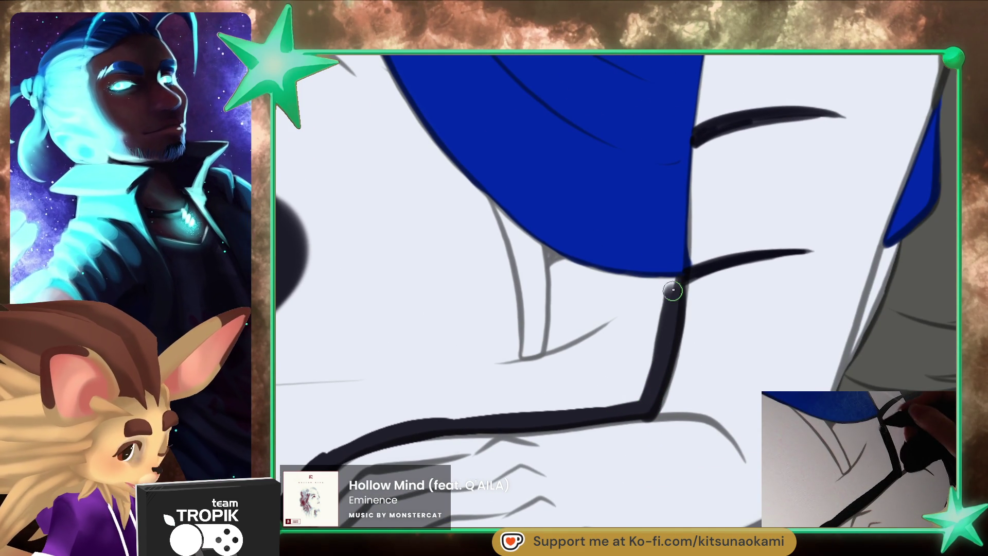
- Thicken the dark outline along the shirt's left and upper edges and fill the light gap above
left_click_drag(665, 337, 484, 369)
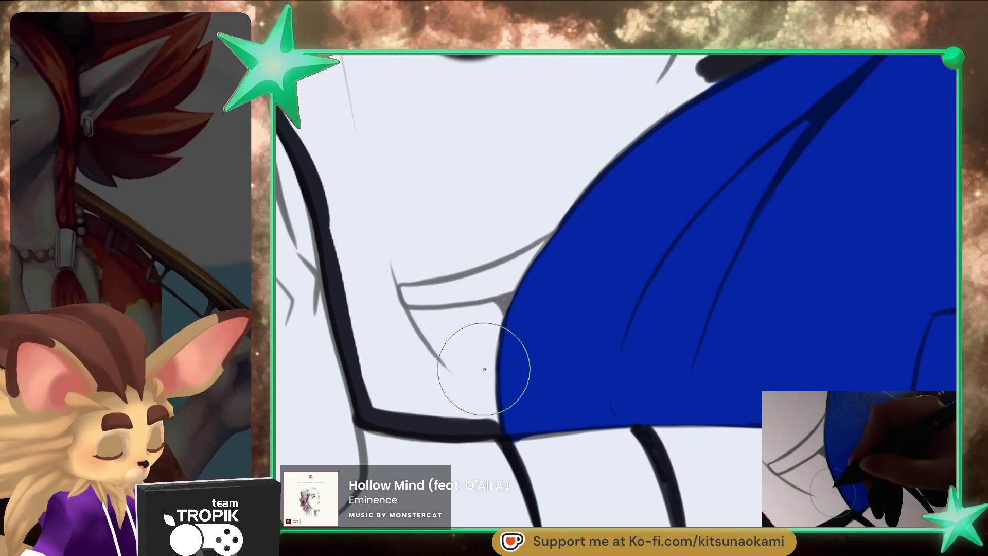
mouse_move(489, 427)
left_mouse_down()
mouse_move(545, 224)
mouse_move(678, 94)
left_mouse_up()
mouse_move(635, 126)
left_mouse_down()
mouse_move(536, 260)
mouse_move(352, 364)
left_mouse_up()
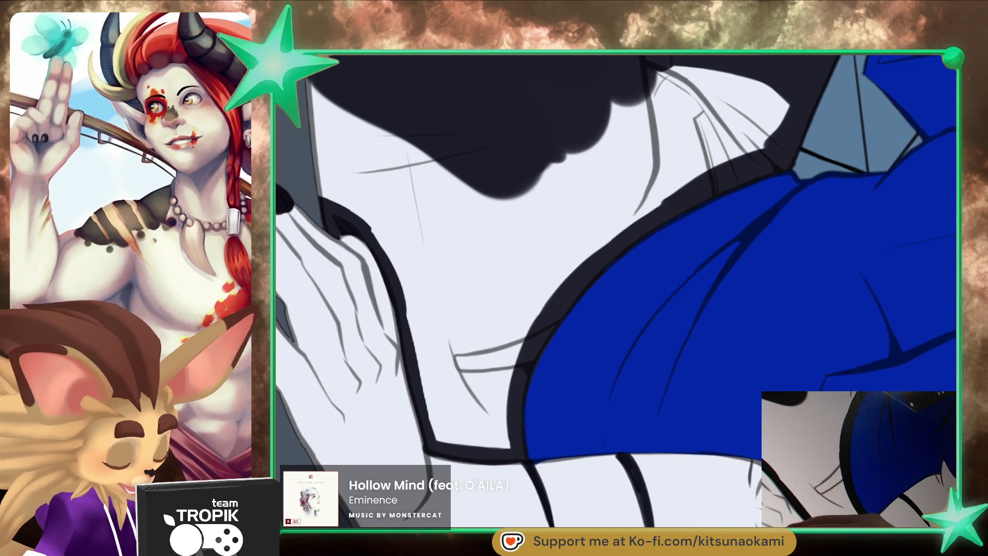
left_click_drag(745, 165, 684, 238)
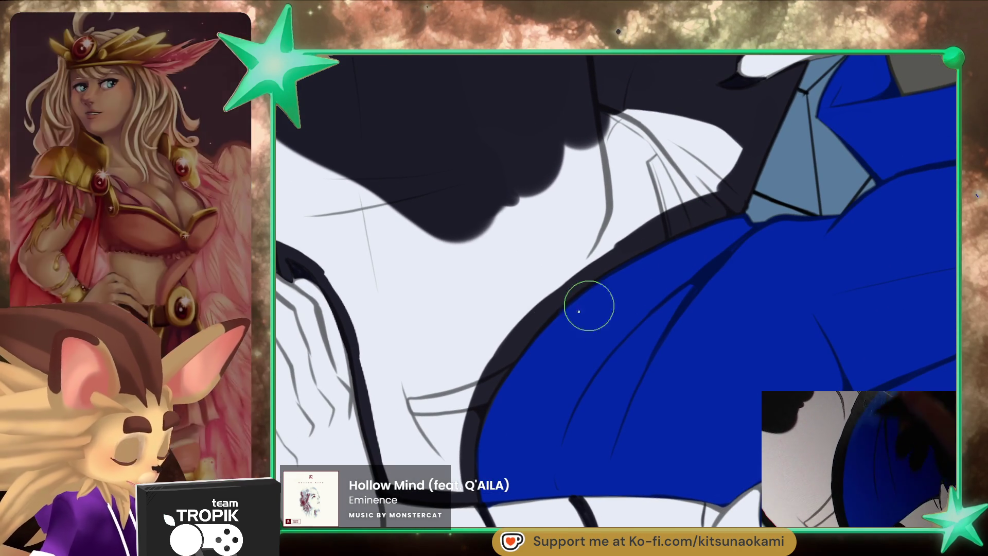
left_click_drag(724, 209, 601, 256)
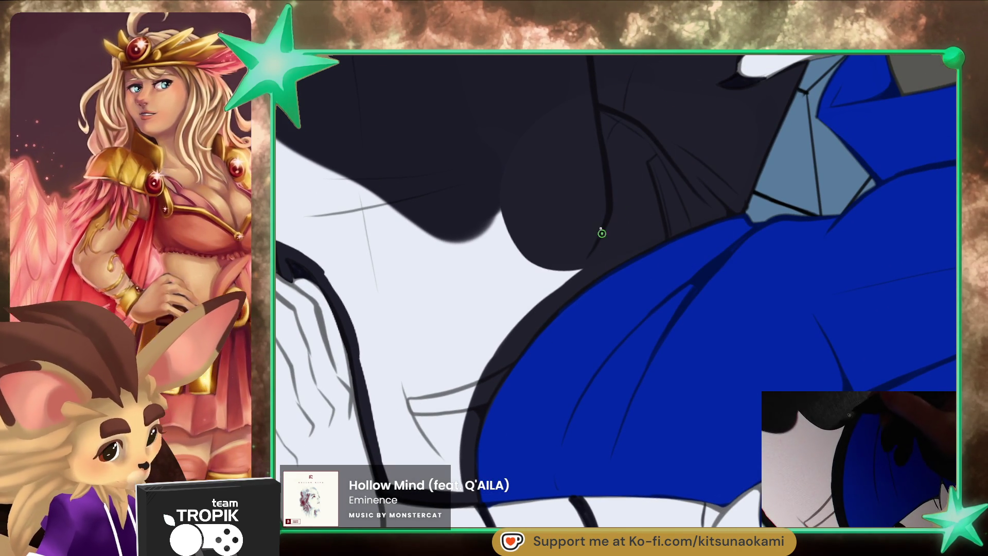
scroll(815, 342, "down", 5)
mouse_move(772, 515)
left_mouse_down()
mouse_move(492, 426)
mouse_move(641, 264)
mouse_move(638, 483)
left_mouse_up()
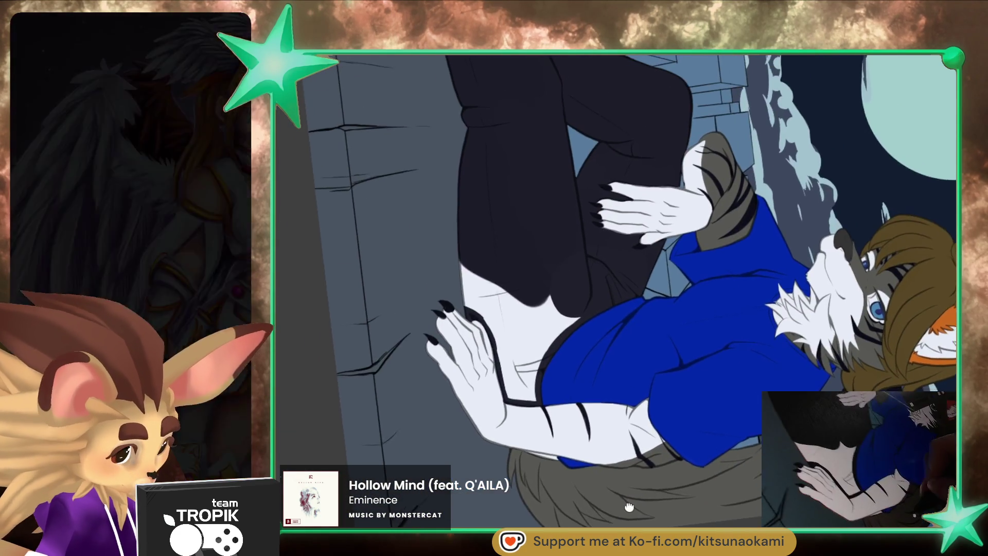
- Extend the dark fill lower and cover the light area below the hand
scroll(553, 223, "up", 3)
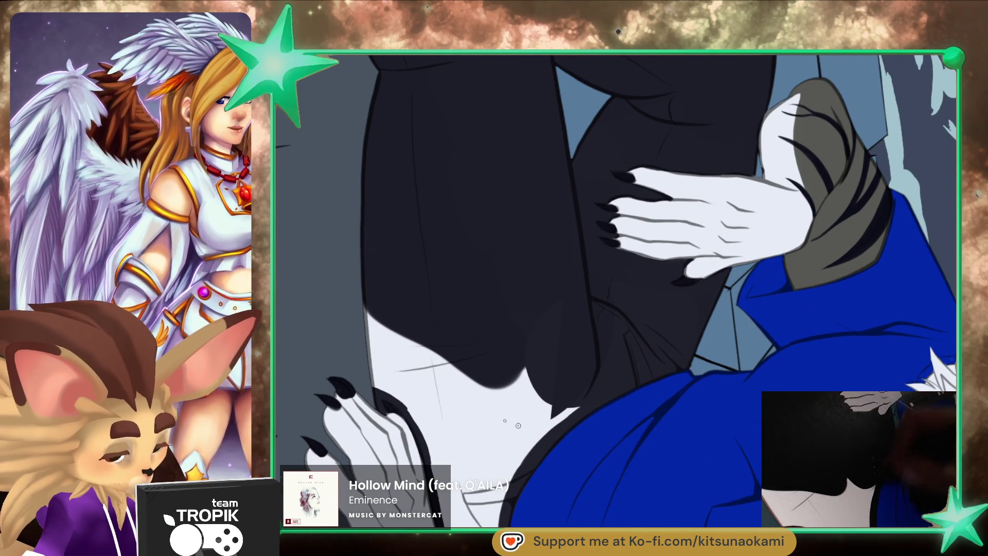
left_click_drag(494, 401, 546, 417)
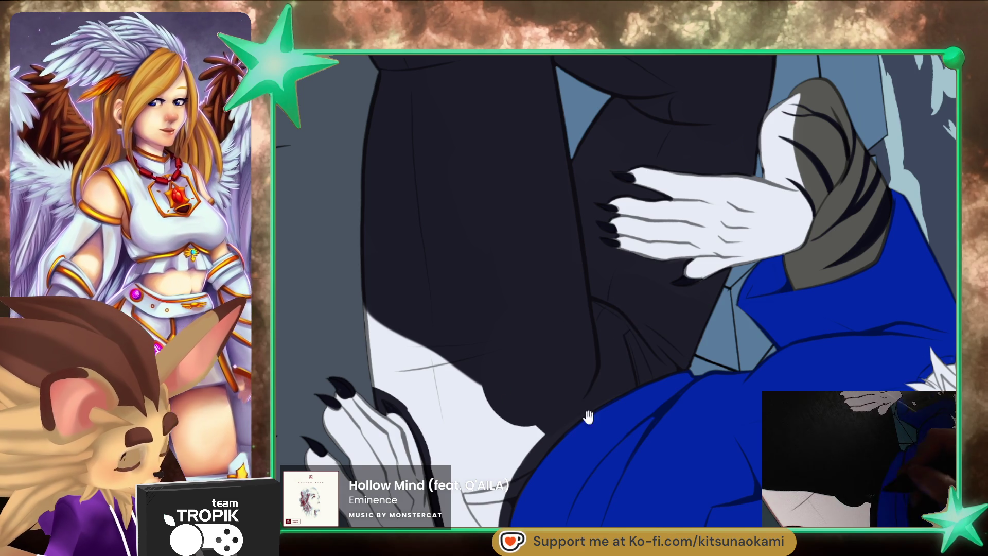
scroll(566, 312, "down", 3)
mouse_move(549, 360)
left_mouse_down()
mouse_move(447, 313)
mouse_move(420, 102)
left_mouse_up()
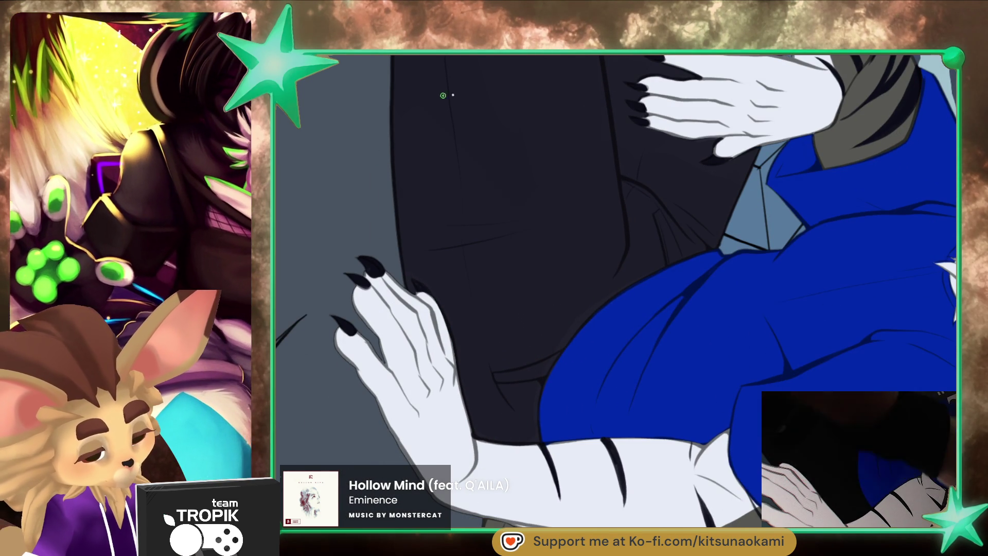
scroll(602, 269, "down", 5)
scroll(669, 360, "up", 5)
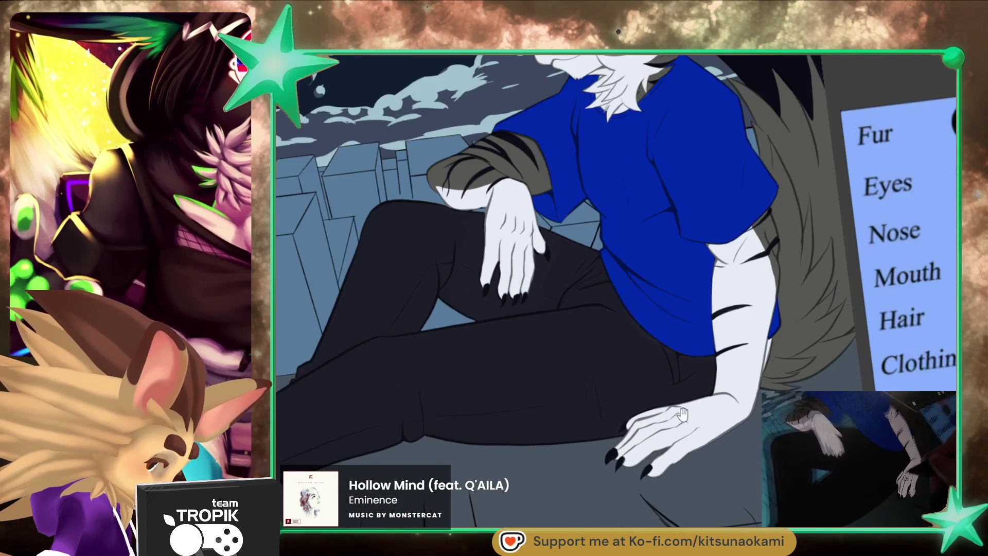
scroll(712, 441, "up", 5)
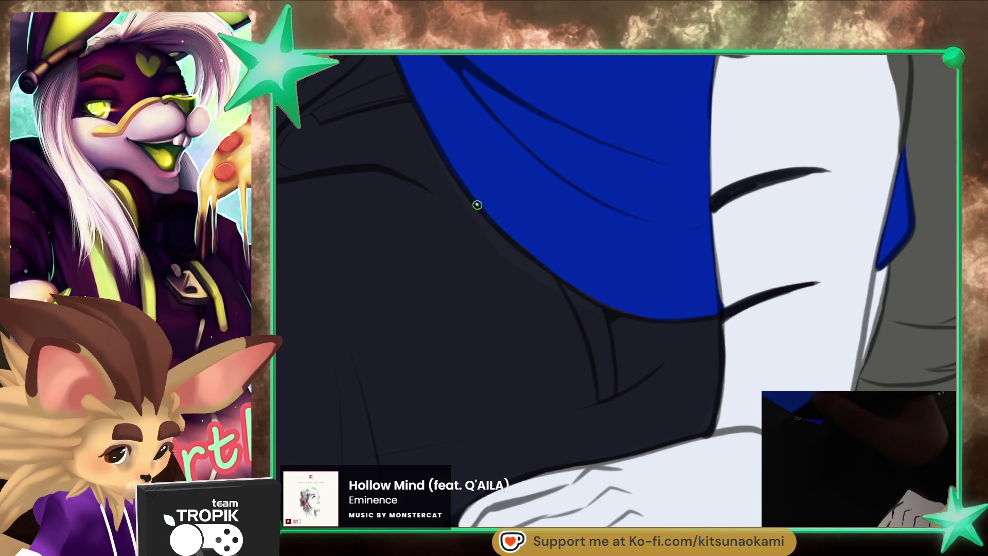
scroll(510, 392, "down", 5)
- Brush a dark shadow line along the white arm's edge against the grey tail, then shrink the brush
mouse_move(618, 422)
left_mouse_down()
mouse_move(669, 450)
mouse_move(632, 470)
left_mouse_up()
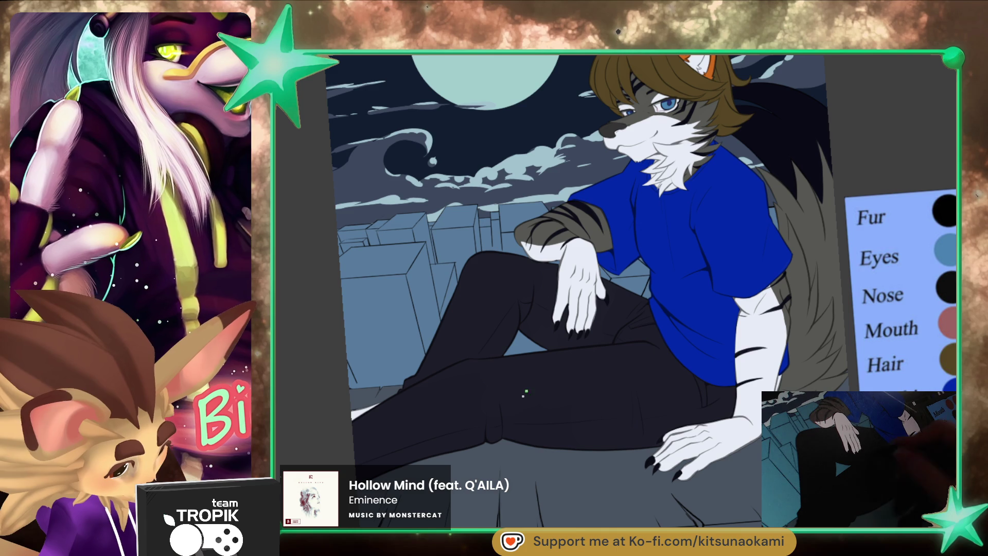
mouse_move(634, 441)
left_mouse_down()
mouse_move(606, 485)
mouse_move(631, 447)
left_mouse_up()
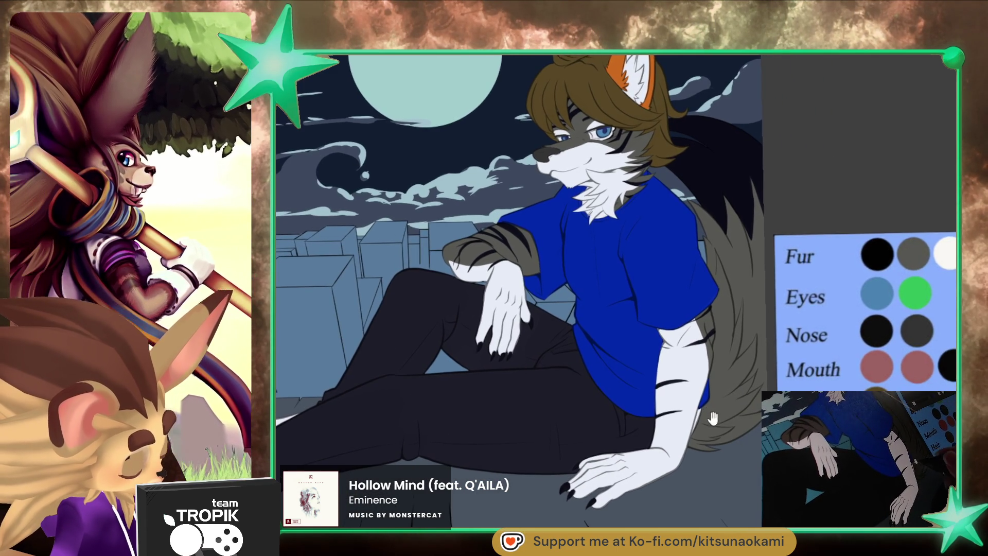
left_click_drag(716, 408, 617, 401)
scroll(651, 238, "up", 5)
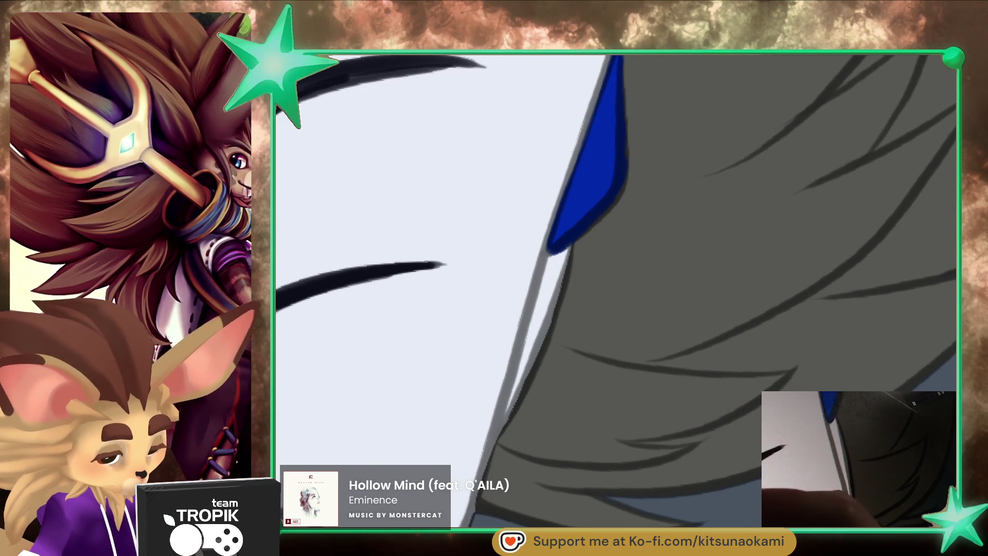
mouse_move(568, 248)
left_mouse_down()
mouse_move(507, 408)
mouse_move(561, 274)
left_mouse_up()
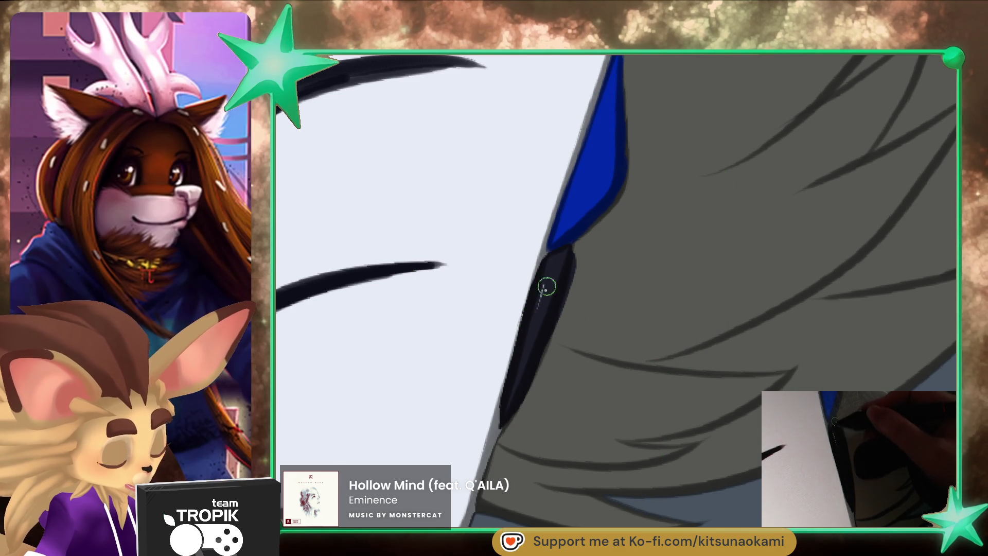
key("bracketleft")
key("bracketleft")
key("bracketleft")
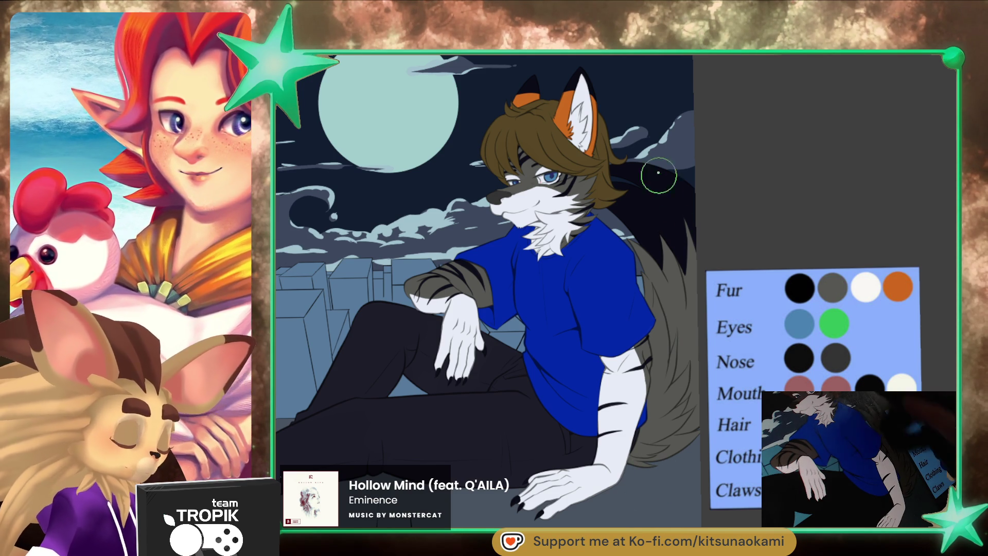
- Sample the tail's dark fur colour and brush a dark fur line into the grey tail beside the shirt
left_click(664, 208, "alt")
left_click_drag(670, 203, 571, 222)
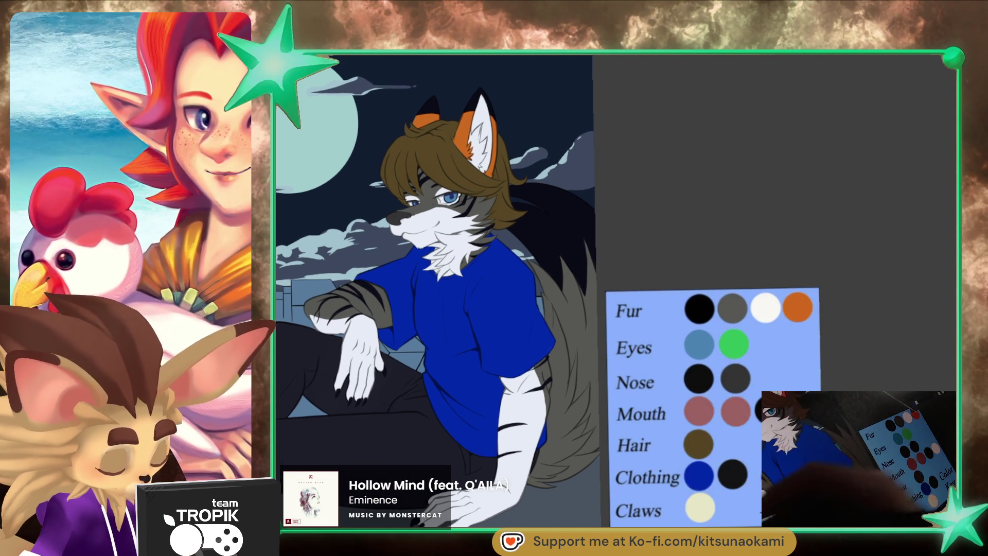
left_click_drag(663, 365, 635, 374)
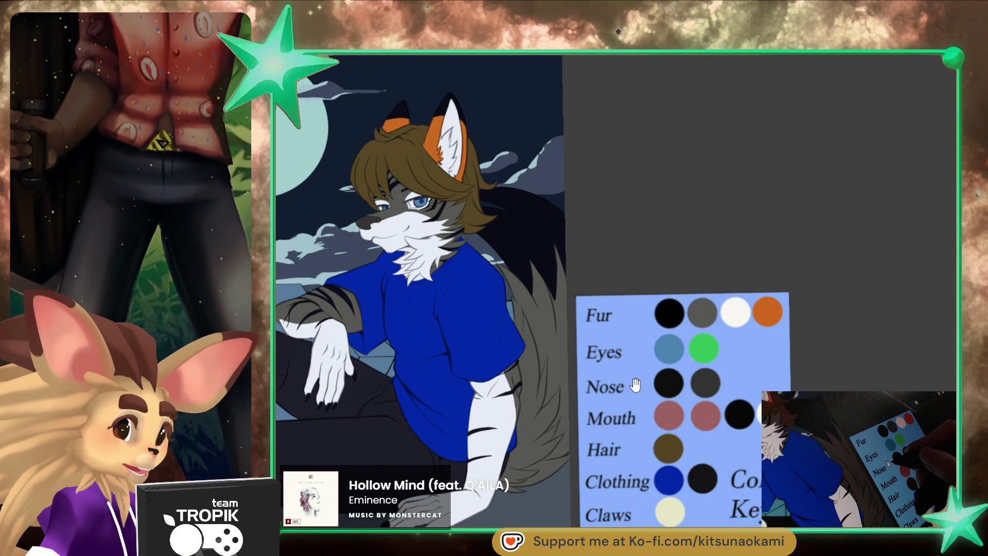
left_click_drag(618, 413, 573, 485)
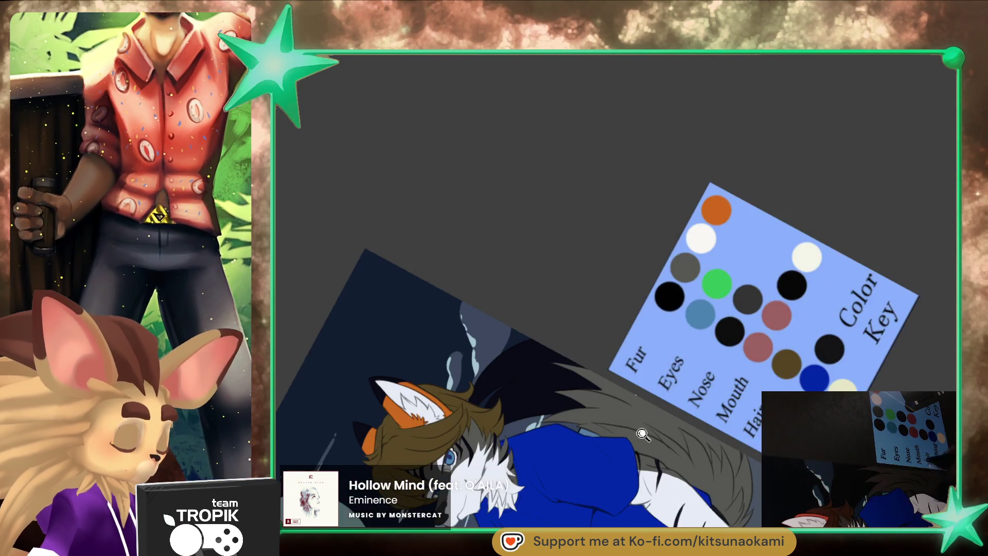
scroll(606, 342, "up", 5)
left_click_drag(566, 414, 623, 342)
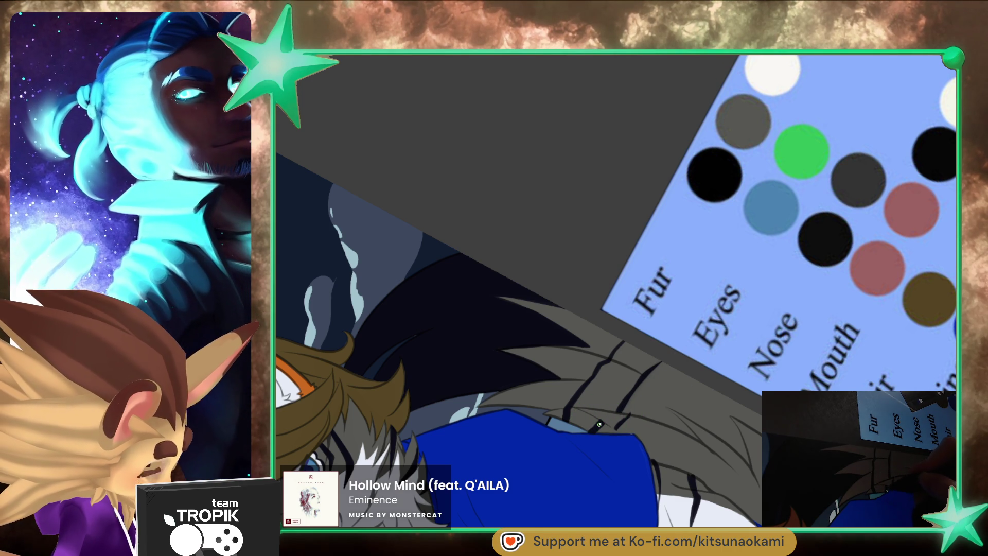
scroll(599, 426, "down", 3)
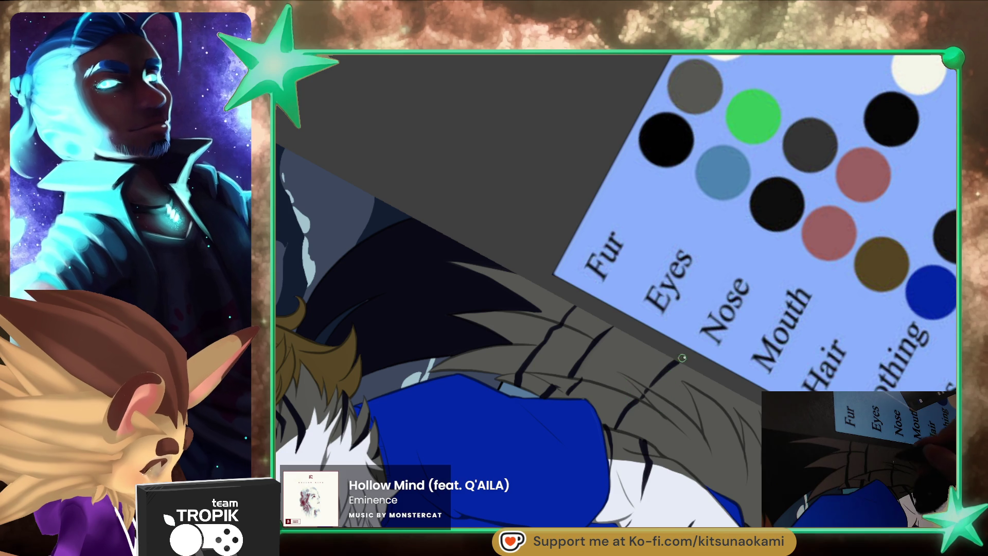
scroll(725, 371, "down", 2)
scroll(721, 391, "down", 1)
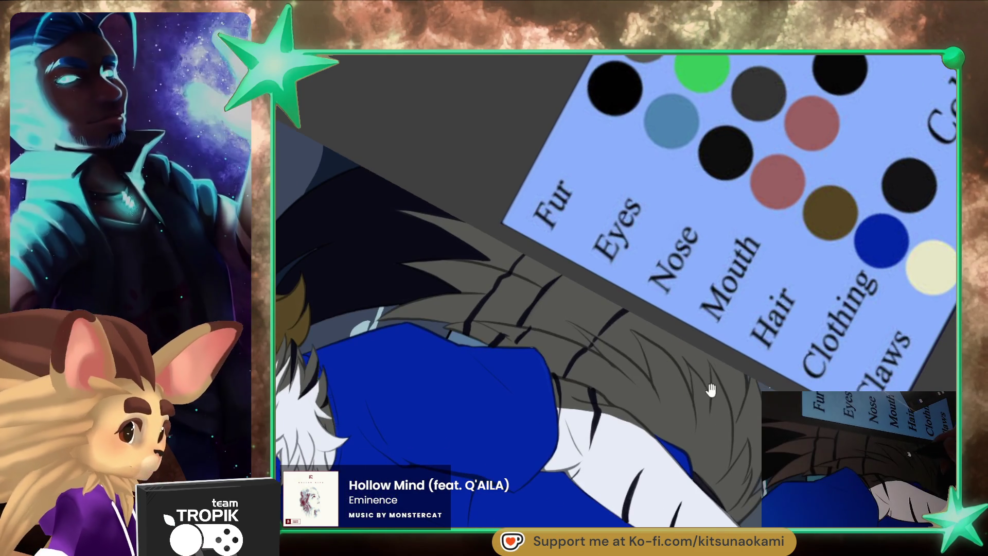
scroll(717, 418, "up", 1)
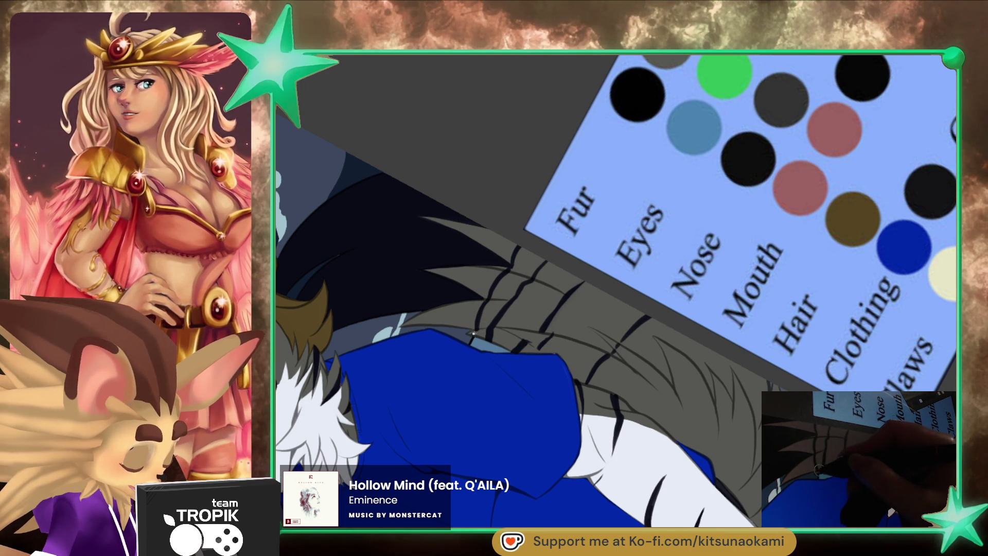
left_click_drag(808, 474, 748, 450)
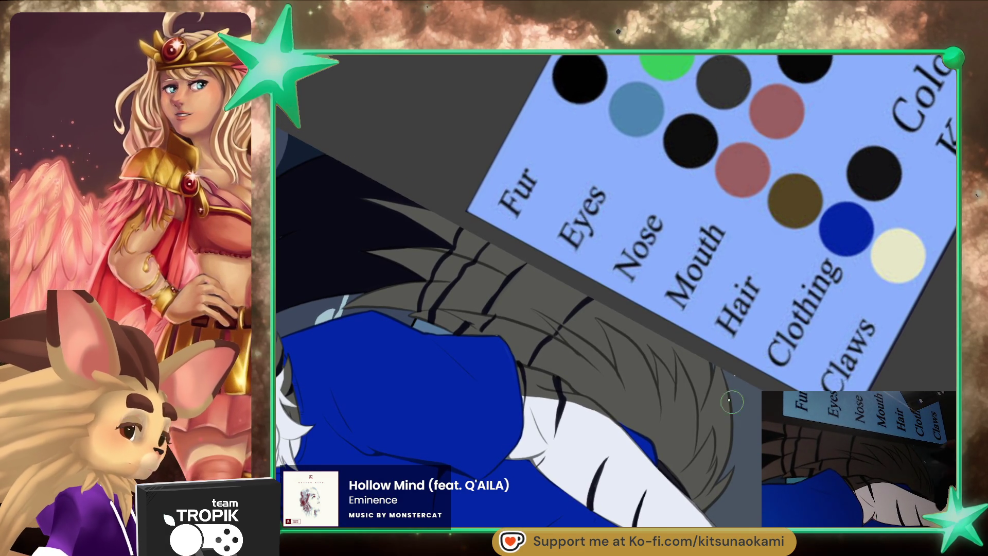
mouse_move(734, 403)
left_mouse_down()
mouse_move(622, 469)
mouse_move(663, 248)
left_mouse_up()
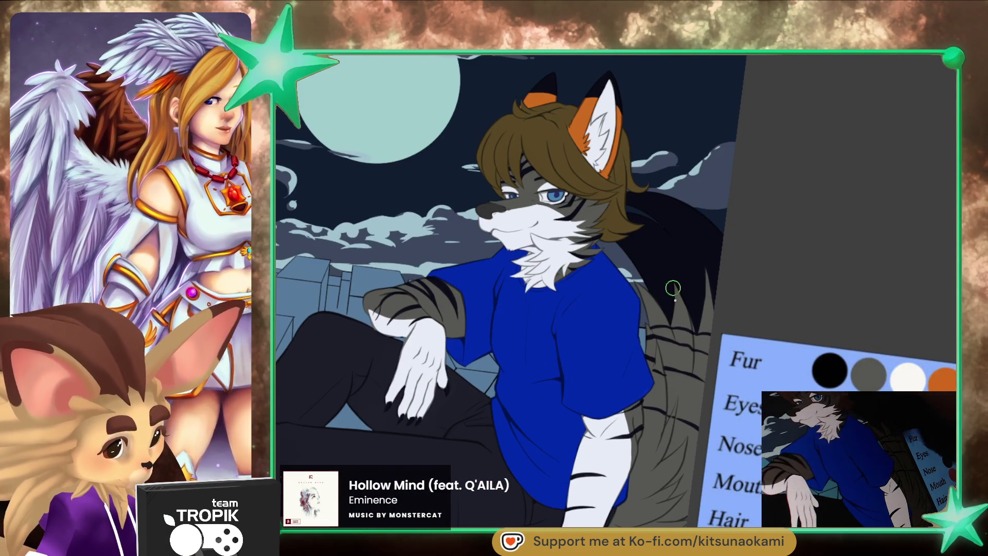
- Paint the first orange fur strokes down the grey tail's edge
scroll(662, 248, "up", 3)
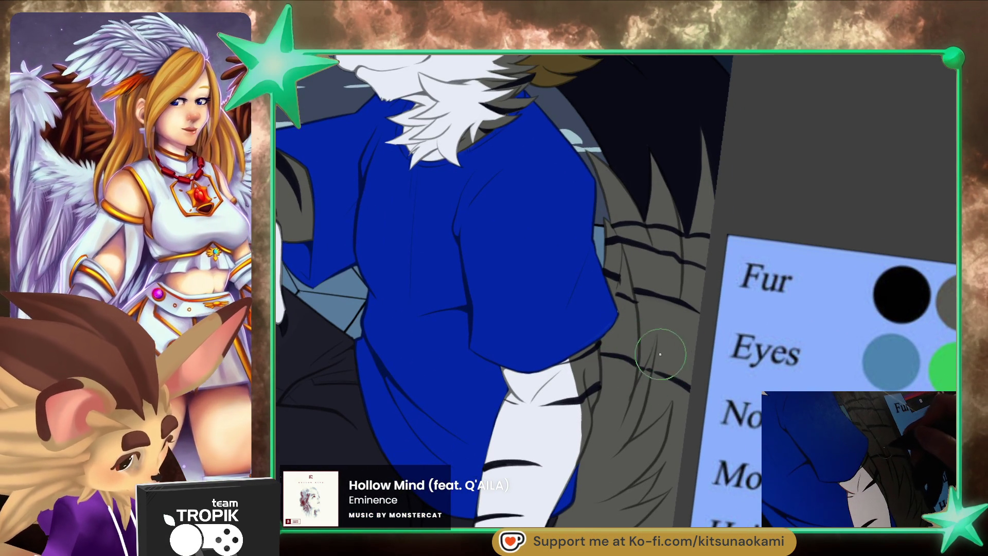
left_click_drag(656, 351, 640, 353)
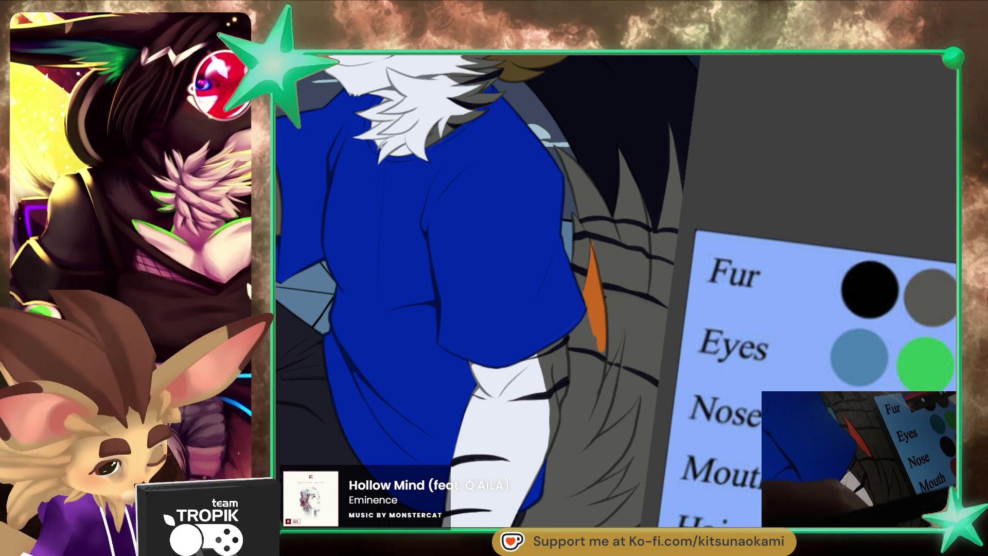
mouse_move(595, 319)
left_mouse_down()
mouse_move(583, 324)
mouse_move(567, 409)
left_mouse_up()
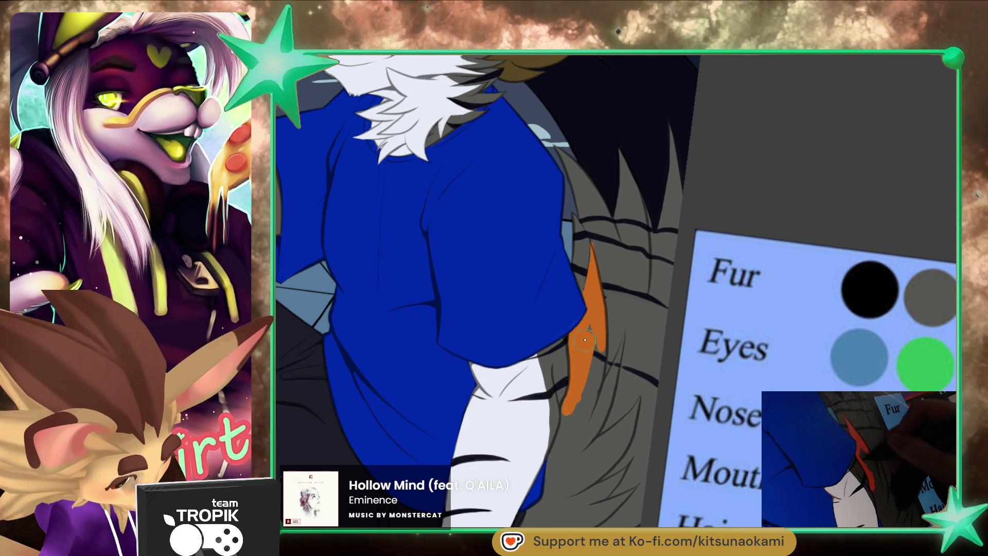
left_click_drag(595, 329, 582, 437)
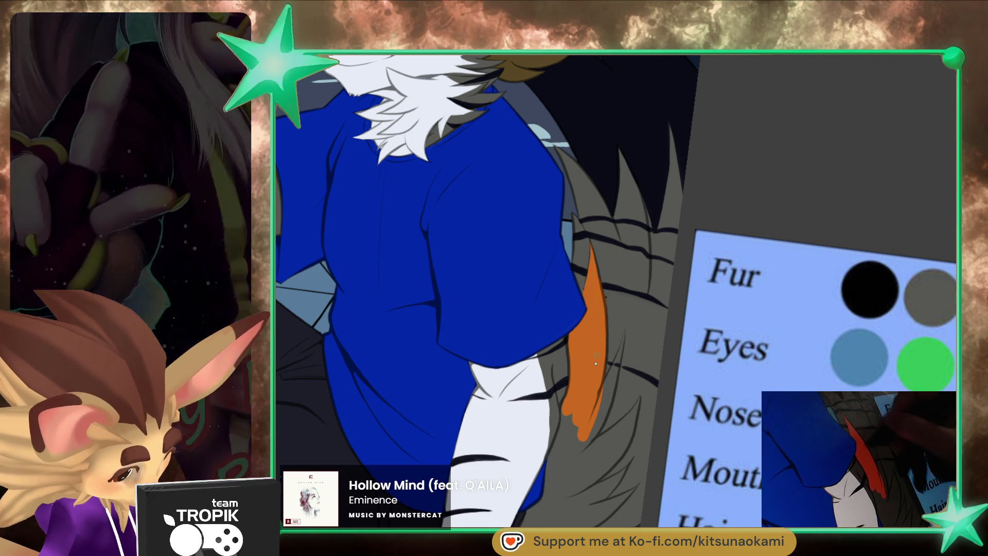
left_click_drag(625, 335, 606, 384)
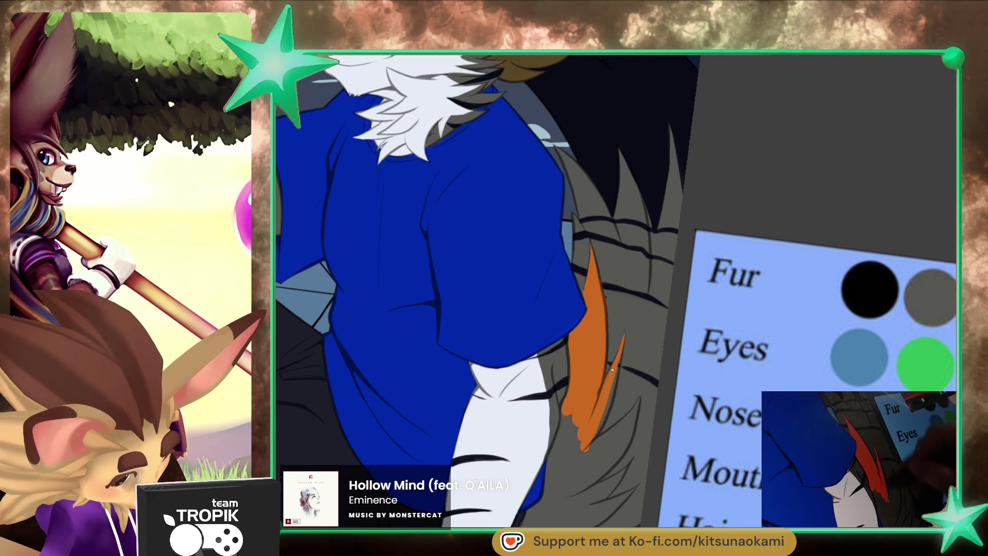
left_click_drag(579, 424, 566, 453)
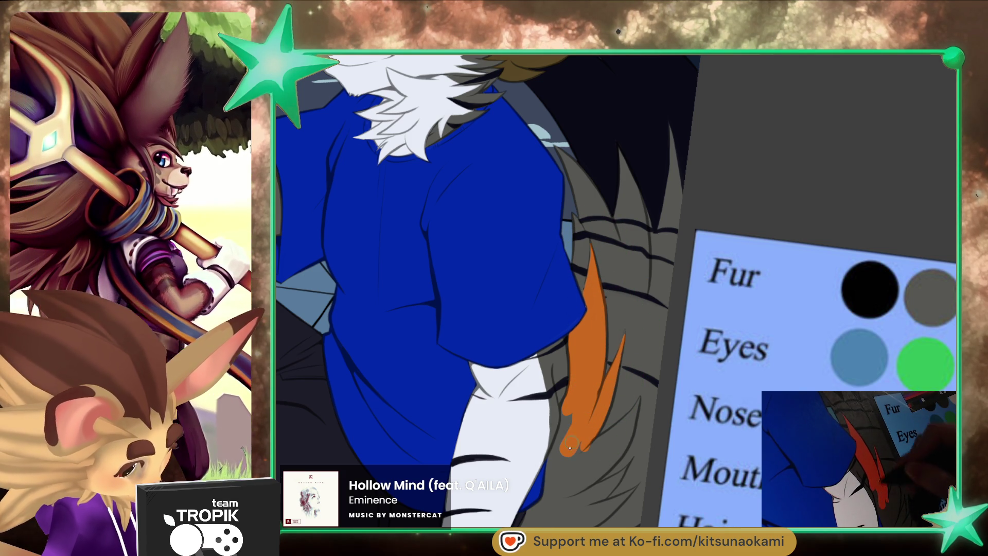
- Extend the orange fur along the white arm with thin spikes and refine the tip's shape
left_click_drag(564, 409, 563, 434)
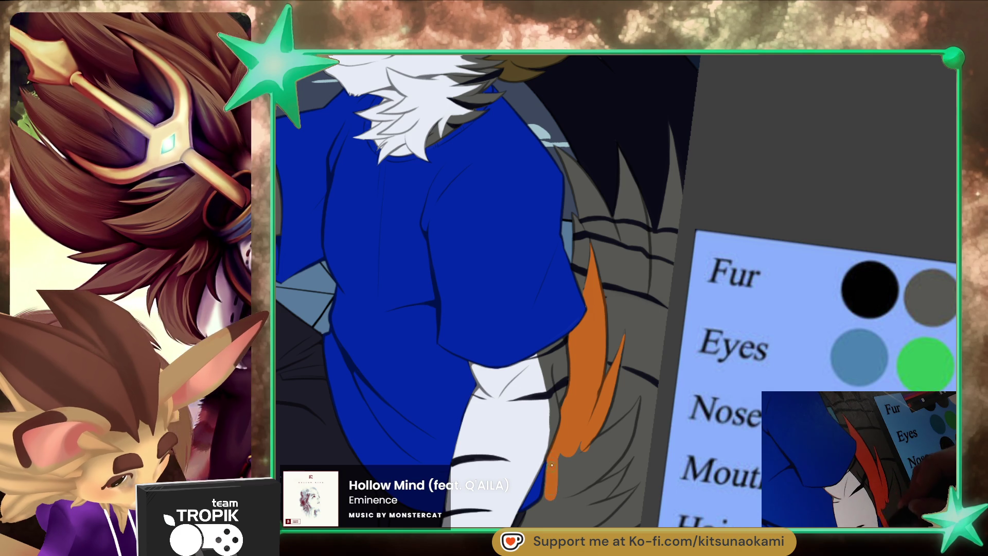
left_click_drag(550, 477, 556, 512)
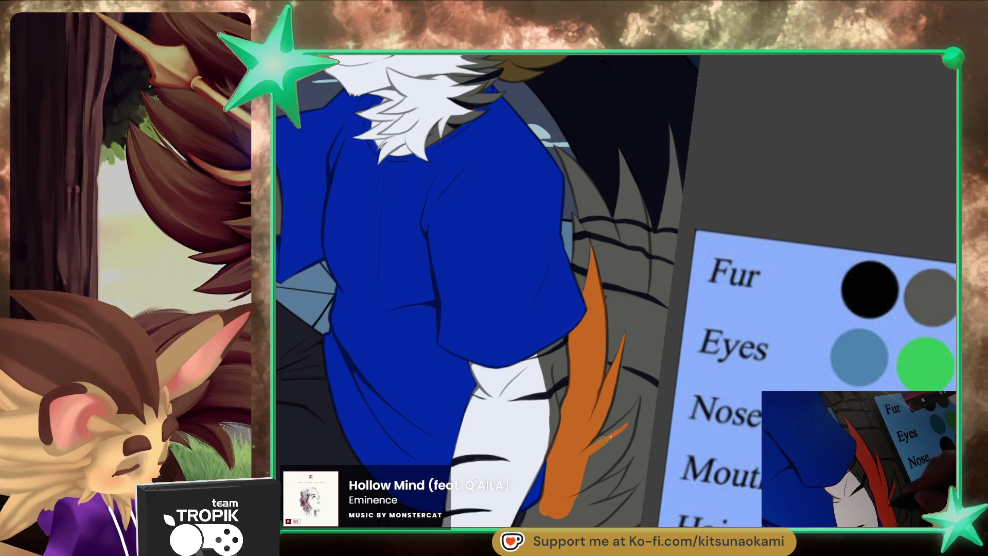
left_click_drag(591, 453, 620, 424)
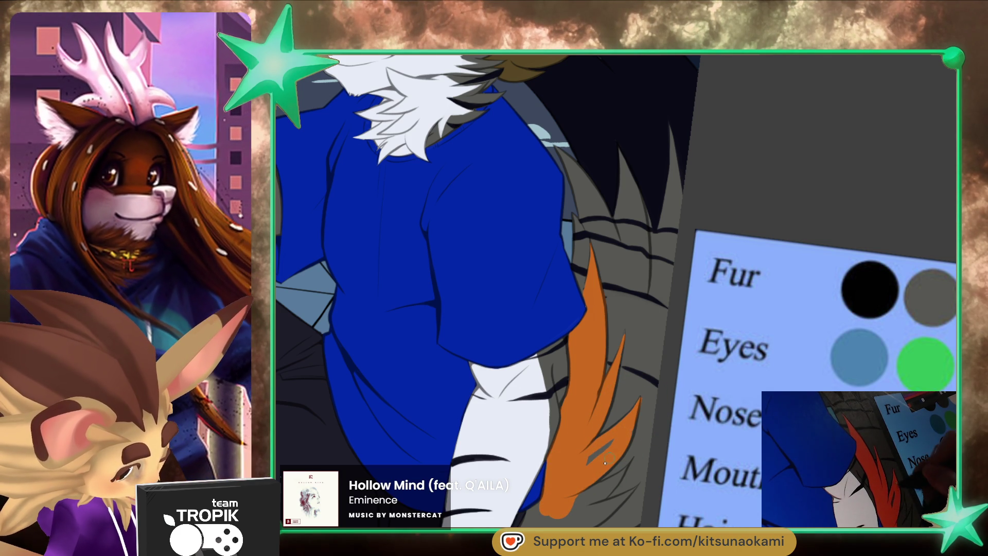
mouse_move(569, 495)
left_mouse_down()
mouse_move(599, 378)
mouse_move(557, 434)
mouse_move(601, 414)
left_mouse_up()
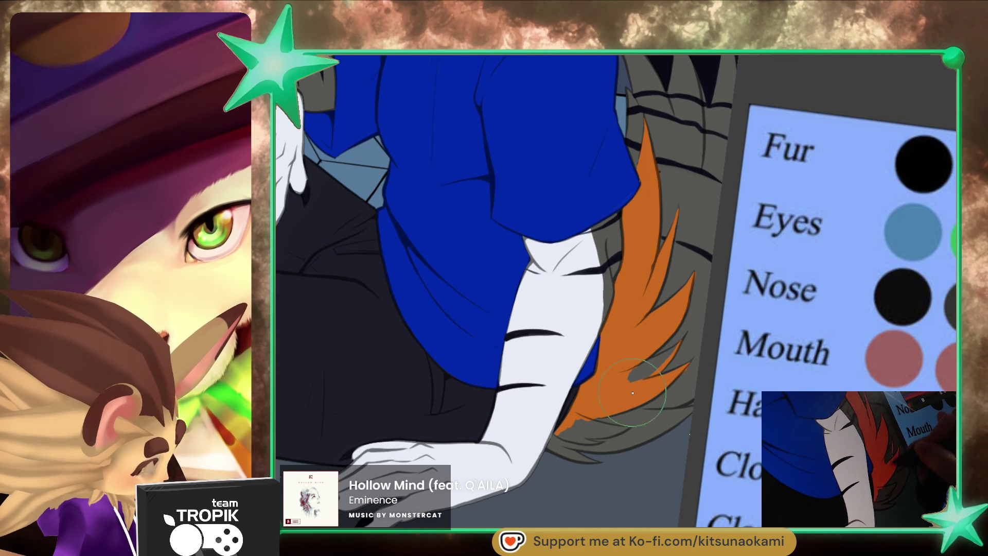
left_click_drag(673, 349, 668, 356)
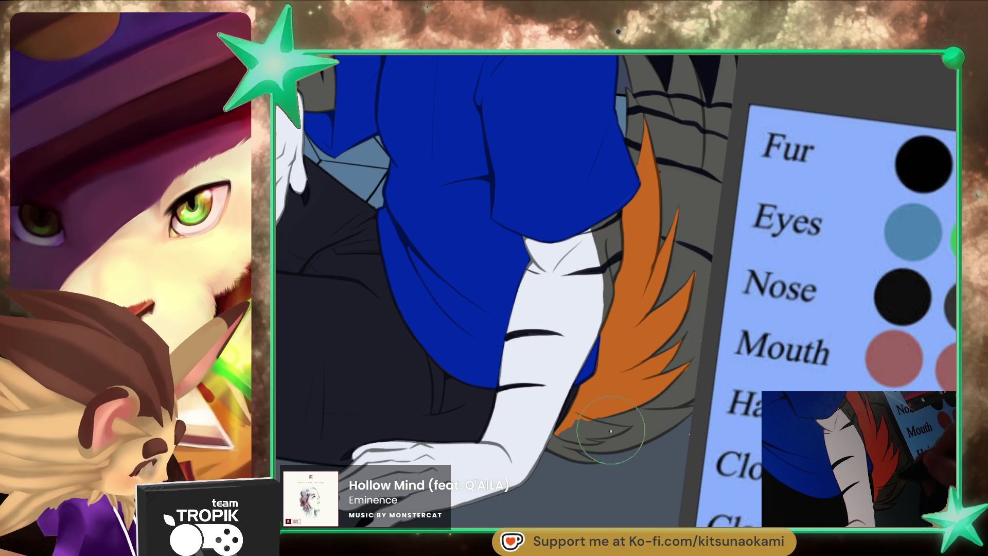
left_click_drag(615, 425, 521, 316)
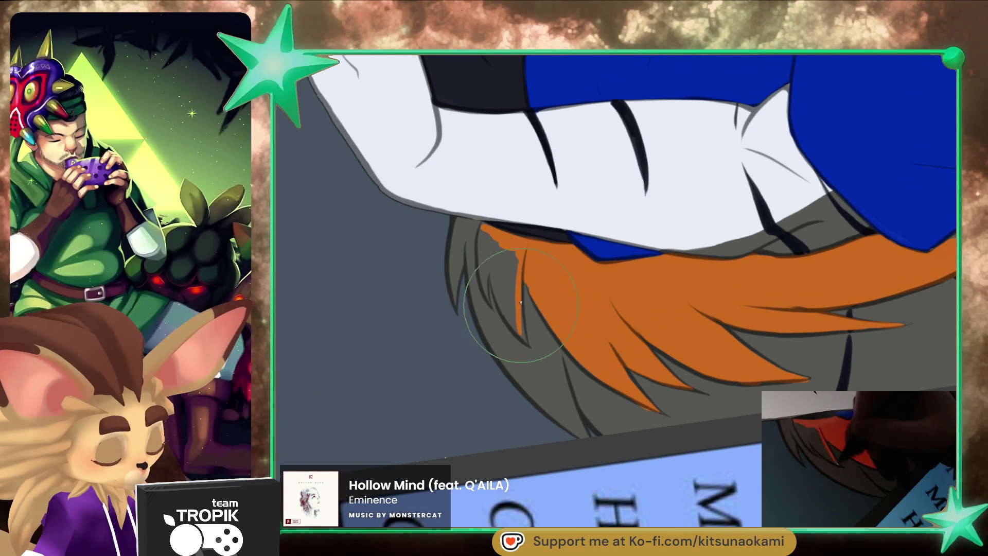
left_click_drag(508, 252, 512, 312)
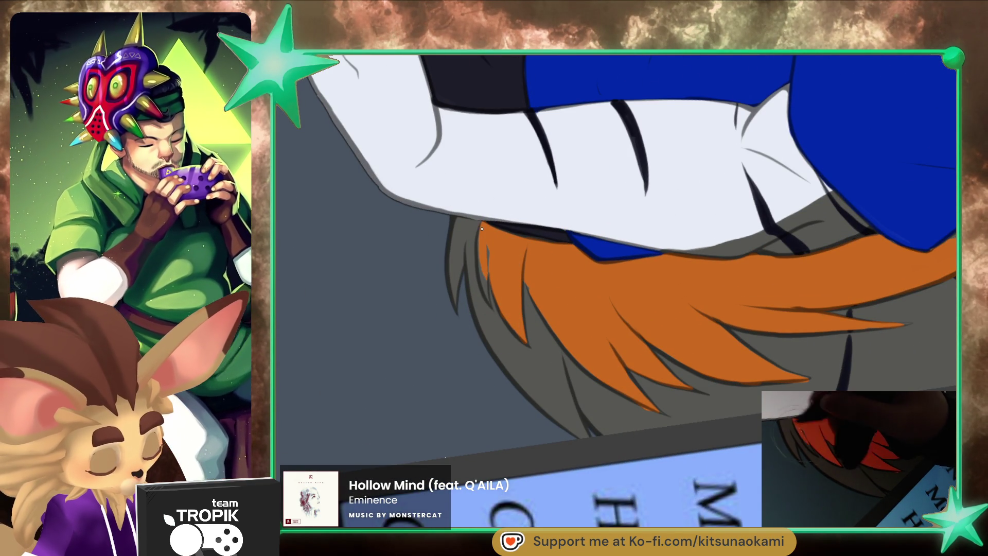
left_click_drag(486, 225, 488, 242)
mouse_move(730, 410)
left_mouse_down()
mouse_move(518, 335)
mouse_move(529, 431)
left_mouse_up()
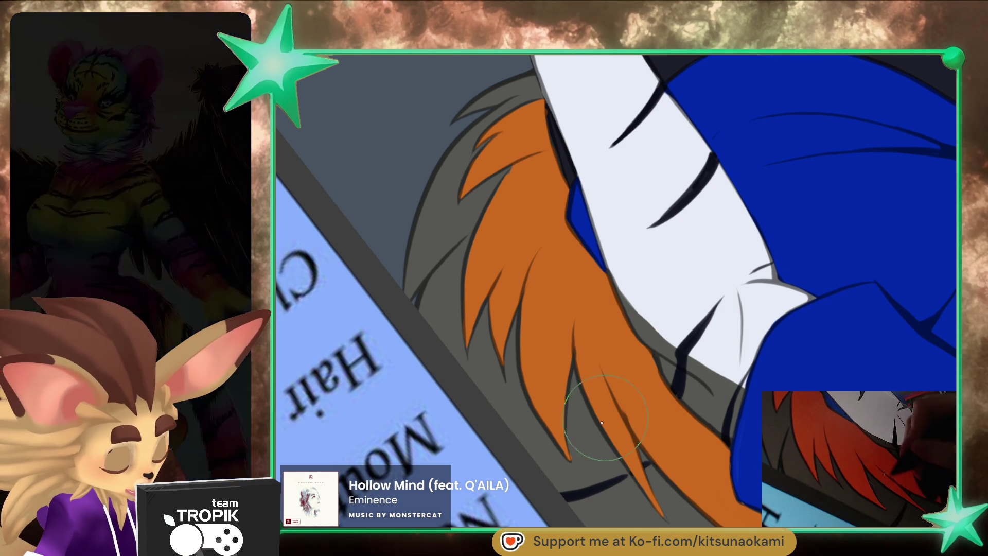
key("p")
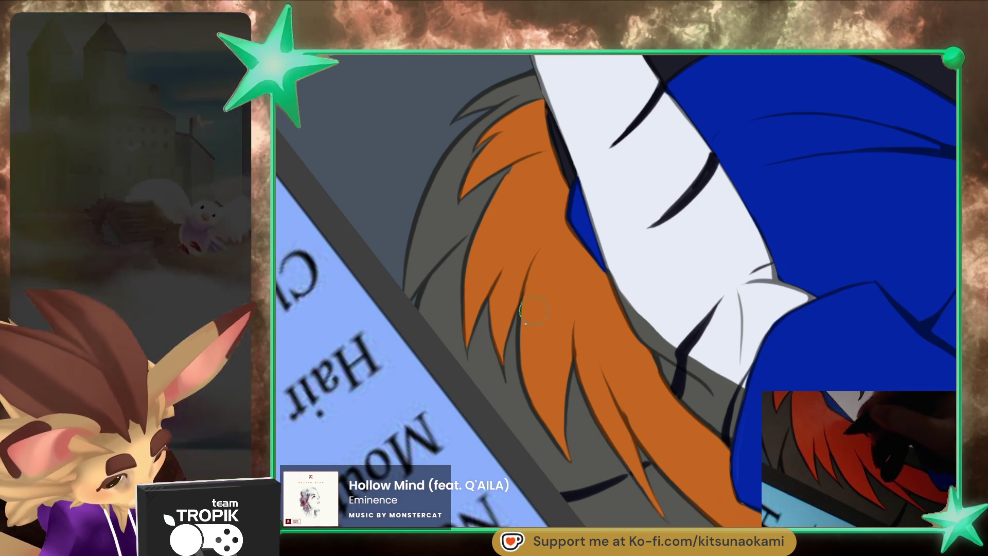
left_click(506, 305, "ctrl")
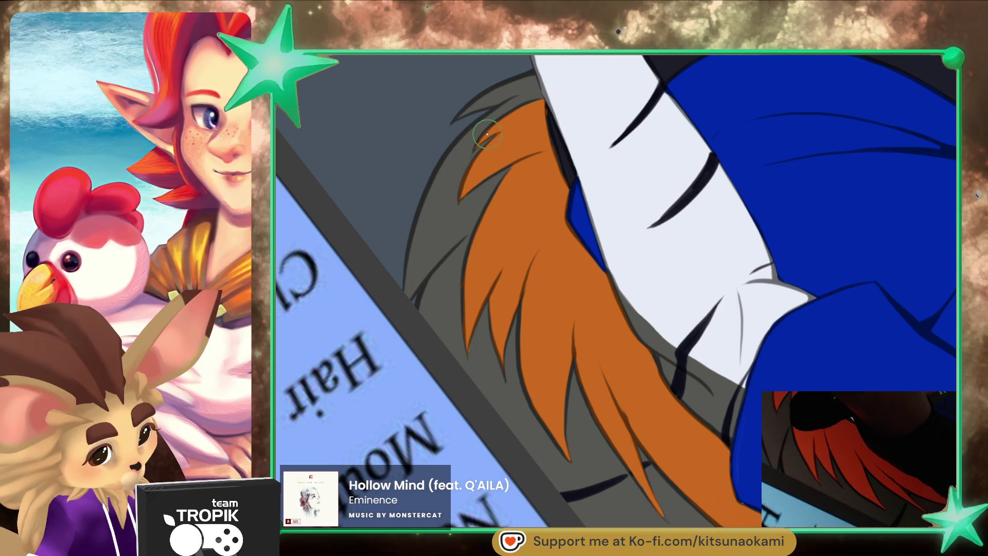
scroll(512, 113, "down", 3)
mouse_move(673, 423)
left_mouse_down()
mouse_move(616, 499)
mouse_move(578, 360)
left_mouse_up()
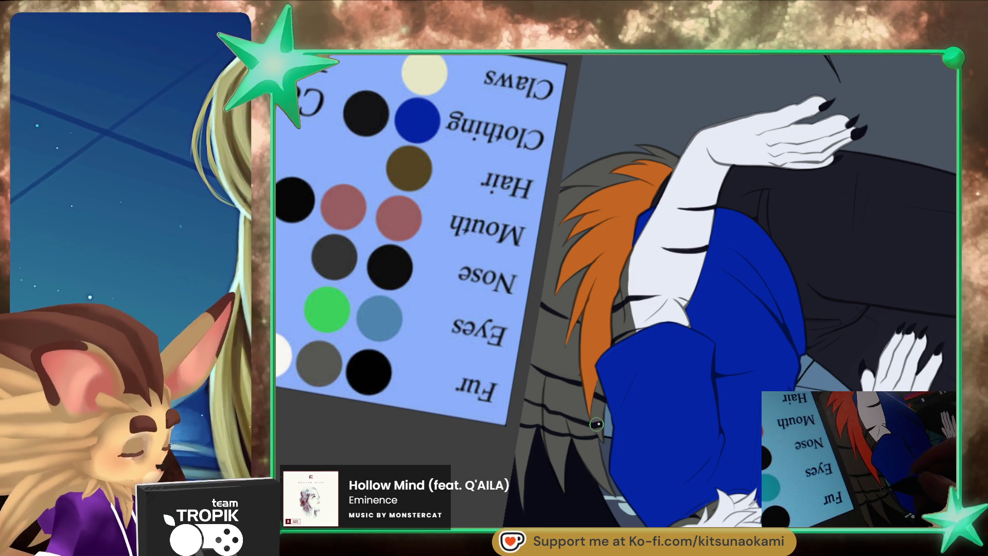
scroll(602, 242, "up", 5)
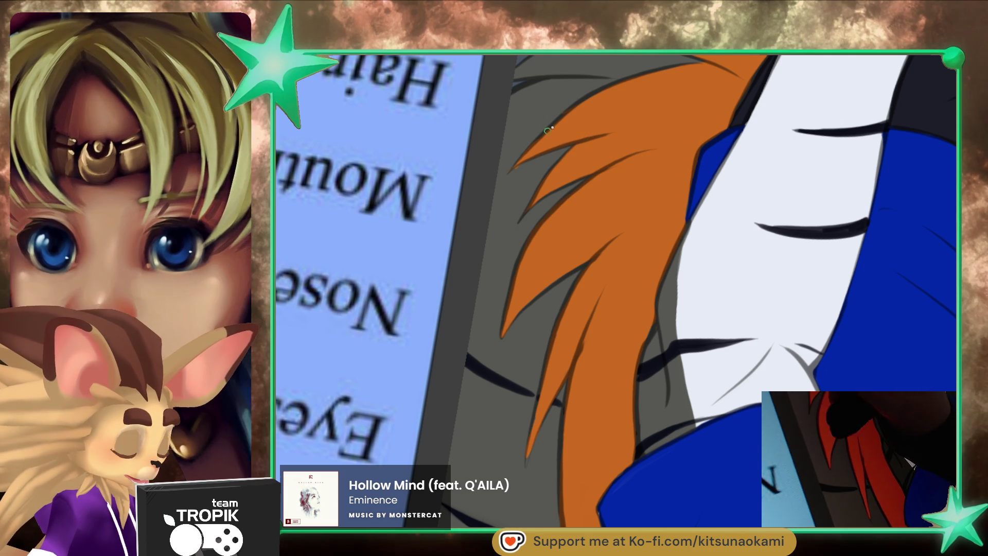
left_click_drag(572, 106, 560, 153)
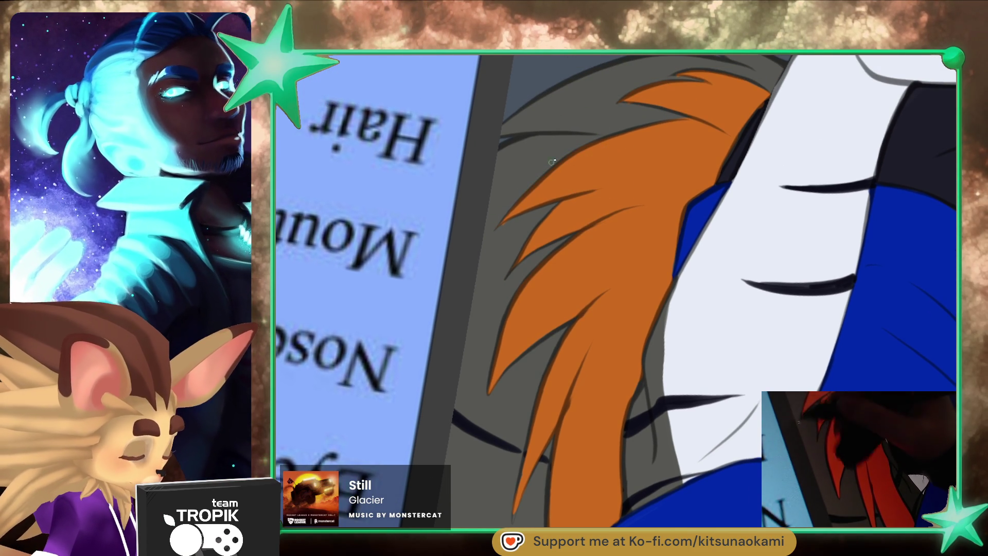
scroll(595, 280, "down", 2)
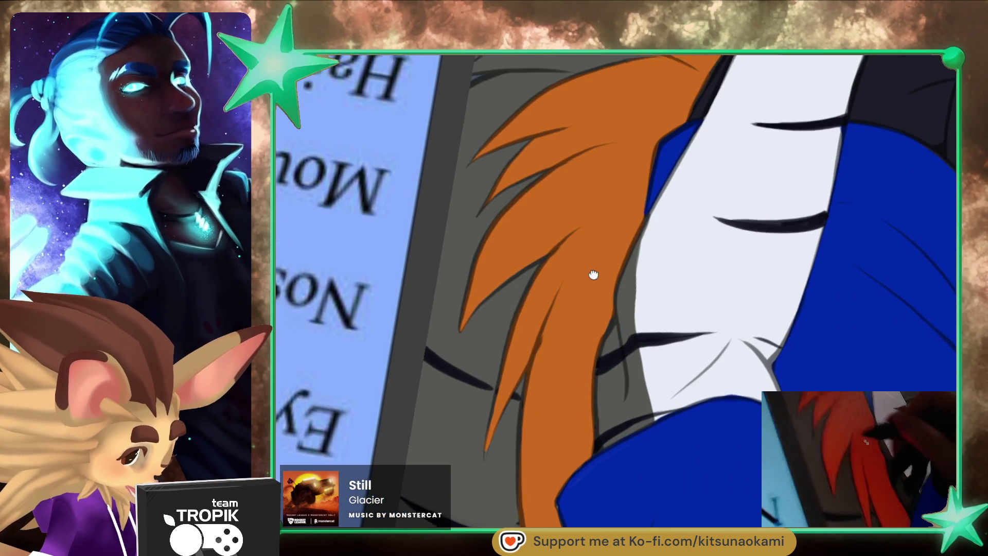
scroll(566, 385, "down", 2)
scroll(566, 385, "down", 2)
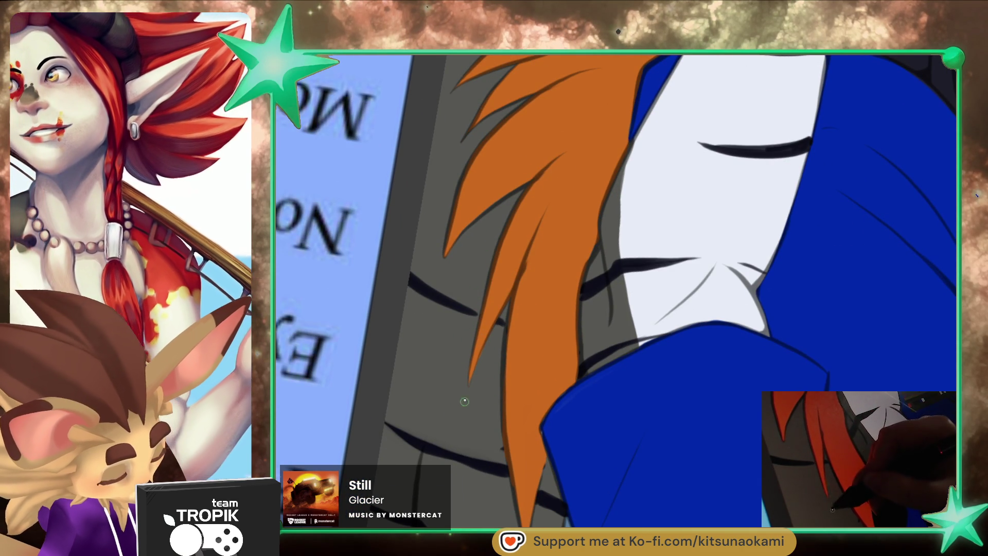
scroll(526, 177, "down", 1)
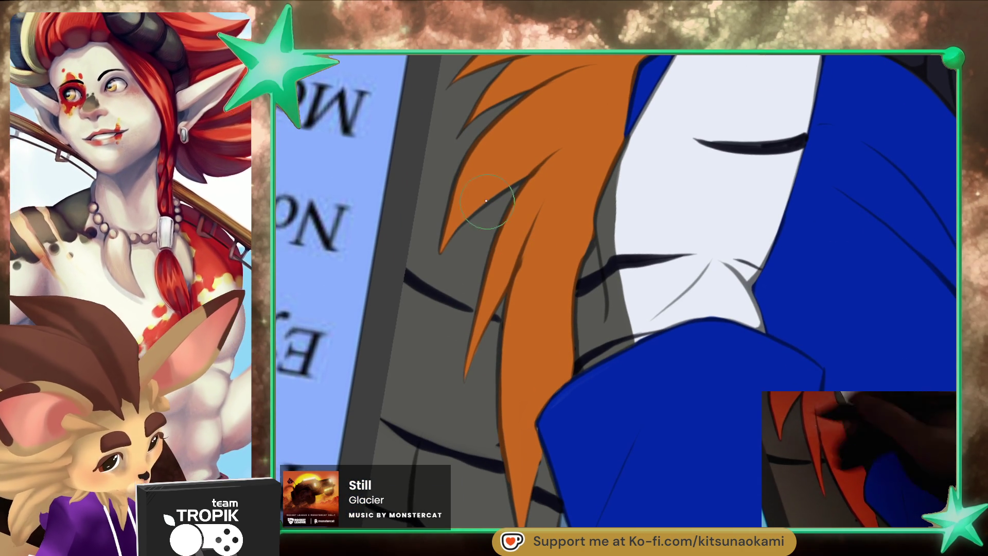
scroll(532, 288, "down", 3)
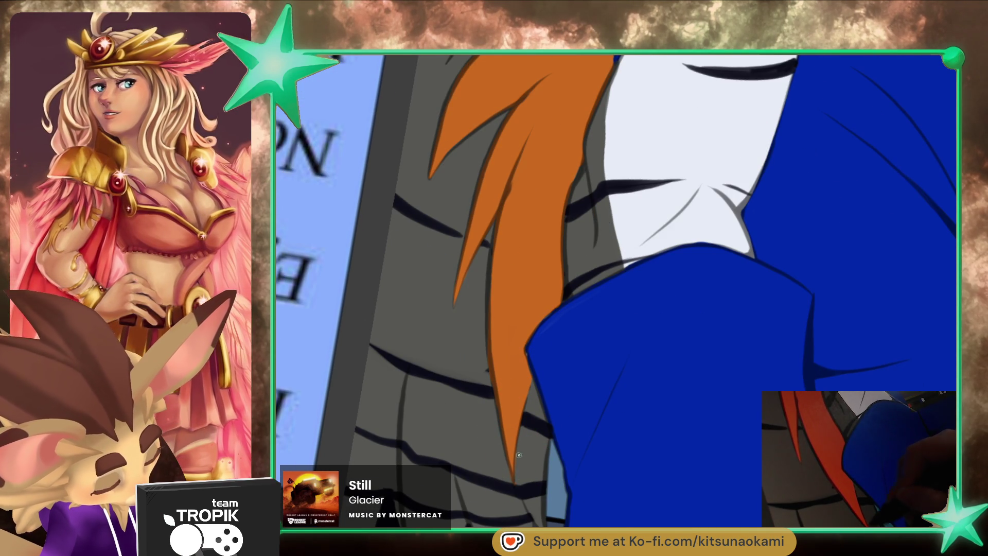
left_click_drag(615, 489, 618, 32)
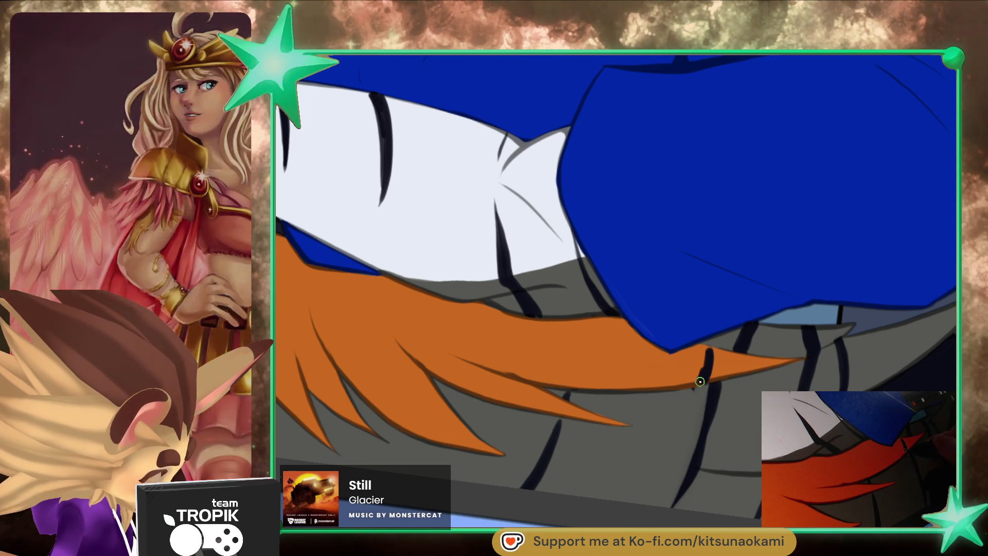
- Paint a short and a curved dark stripe across the orange tail fur
mouse_move(699, 393)
left_mouse_down()
mouse_move(641, 288)
mouse_move(566, 309)
mouse_move(533, 375)
mouse_move(516, 309)
mouse_move(601, 385)
mouse_move(624, 314)
mouse_move(593, 371)
mouse_move(625, 309)
left_mouse_up()
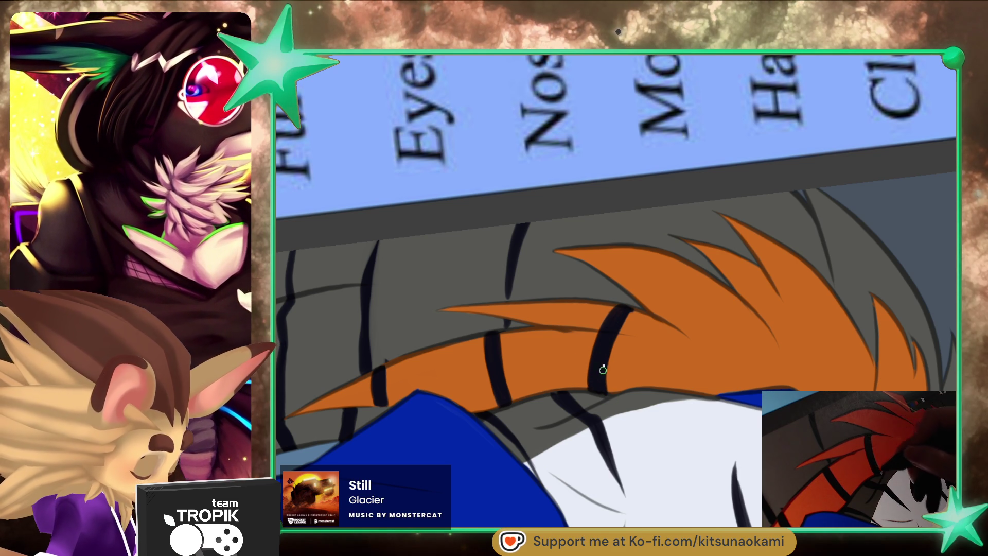
left_click_drag(633, 289, 660, 255)
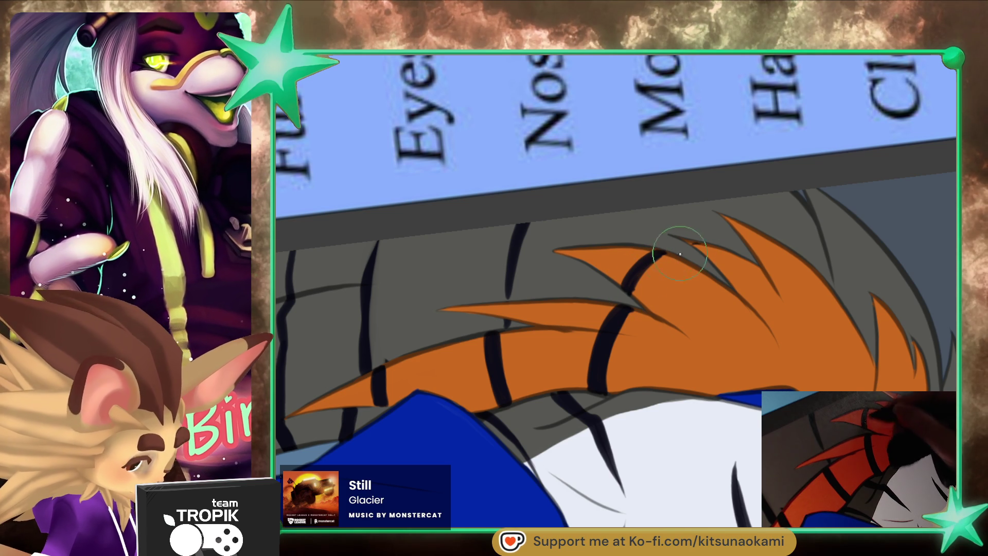
scroll(715, 248, "down", 5)
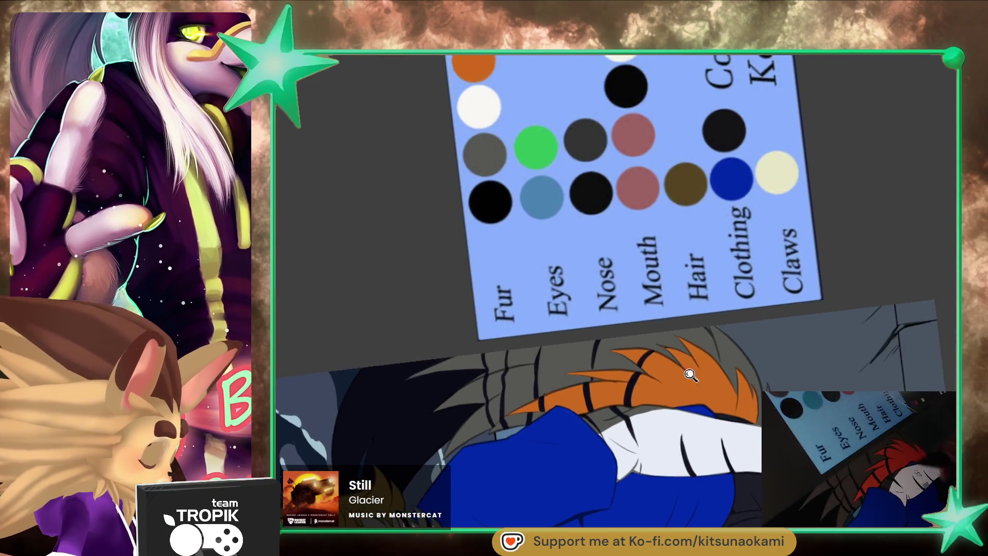
scroll(625, 302, "up", 5)
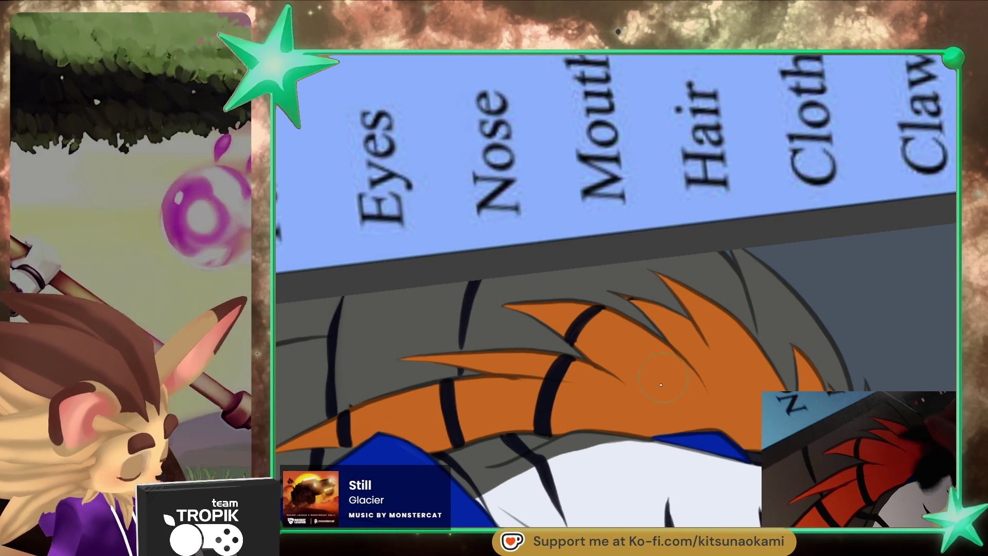
mouse_move(627, 429)
left_mouse_down()
mouse_move(715, 364)
mouse_move(636, 436)
left_mouse_up()
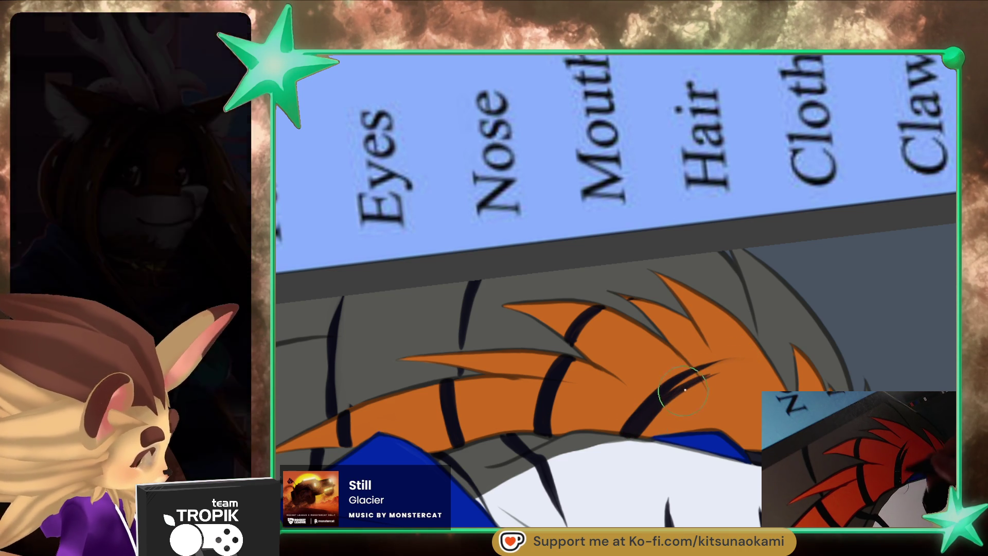
mouse_move(719, 372)
left_mouse_down()
mouse_move(652, 289)
mouse_move(665, 337)
mouse_move(637, 368)
mouse_move(650, 357)
left_mouse_up()
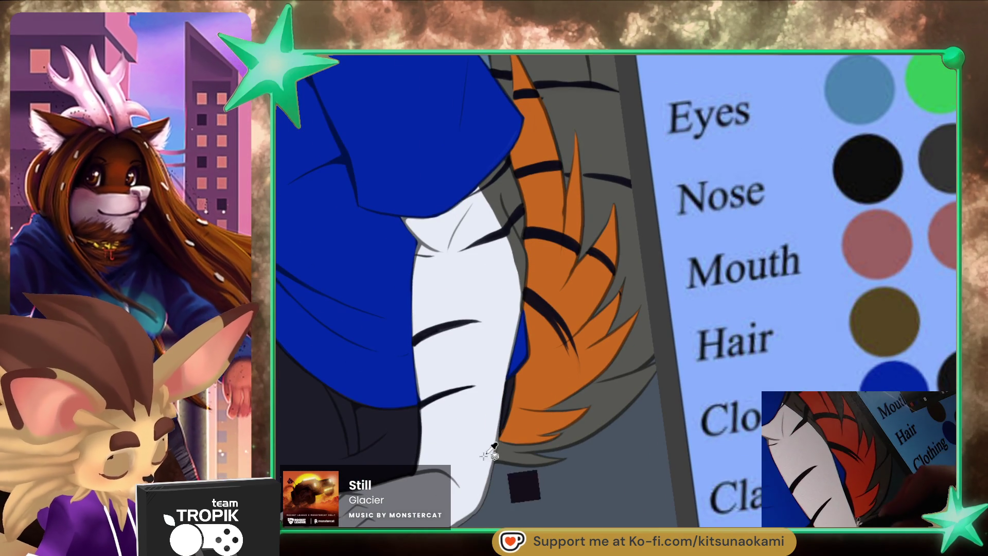
- Paint white fur edges beside the orange tail spikes, redoing one overlong stroke
left_click_drag(563, 458, 609, 448)
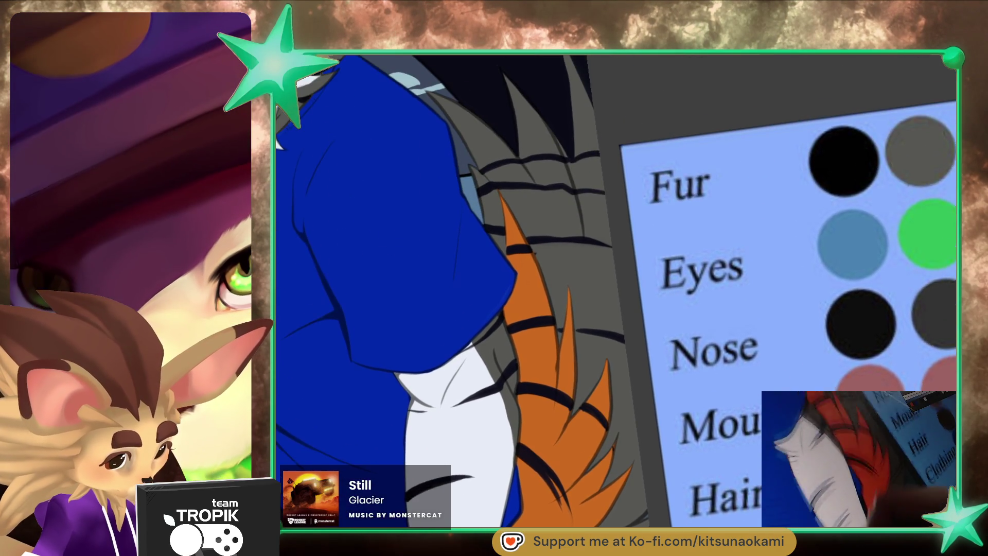
left_click_drag(638, 129, 636, 269)
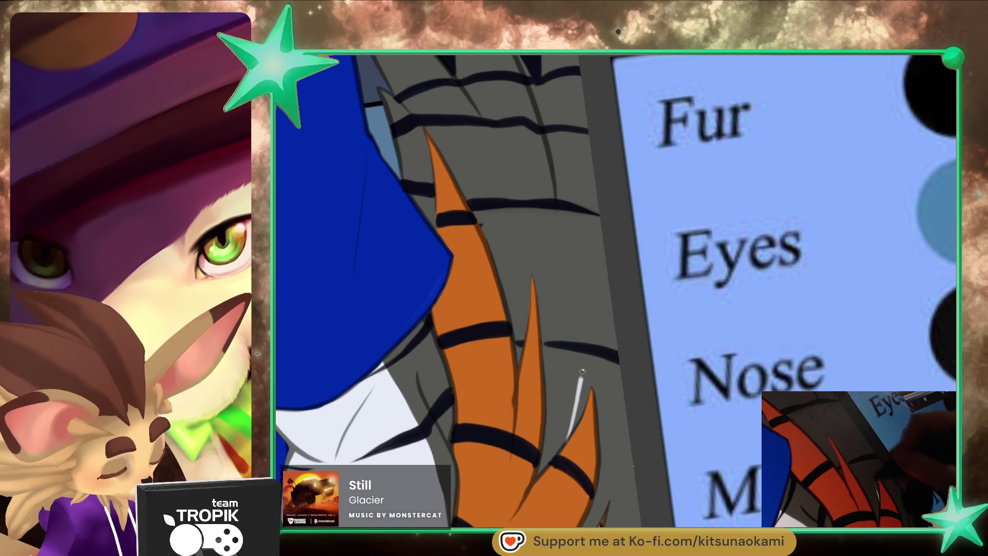
left_click_drag(579, 391, 597, 191)
key("ctrl+z")
mouse_move(600, 420)
left_mouse_down()
mouse_move(613, 351)
mouse_move(600, 423)
left_mouse_up()
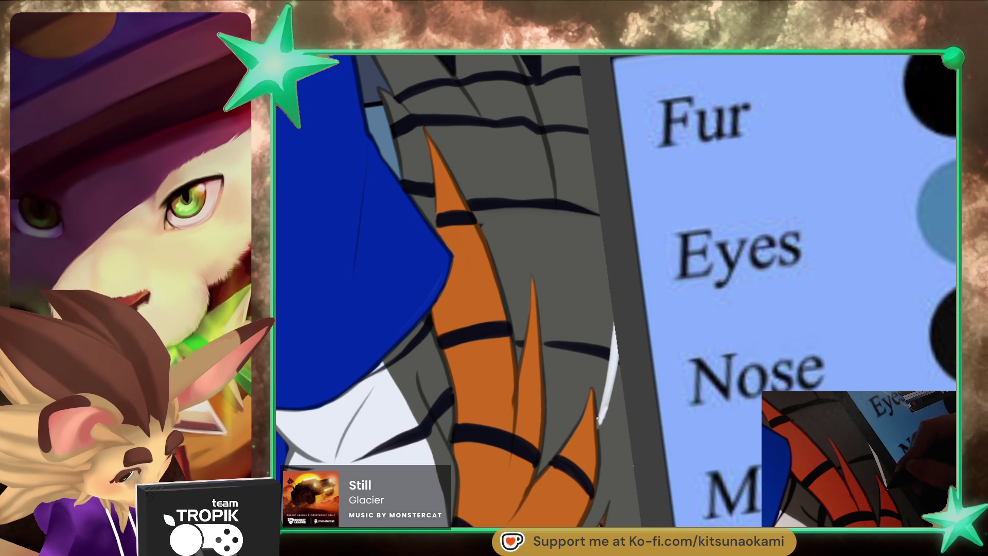
left_click_drag(618, 350, 596, 420)
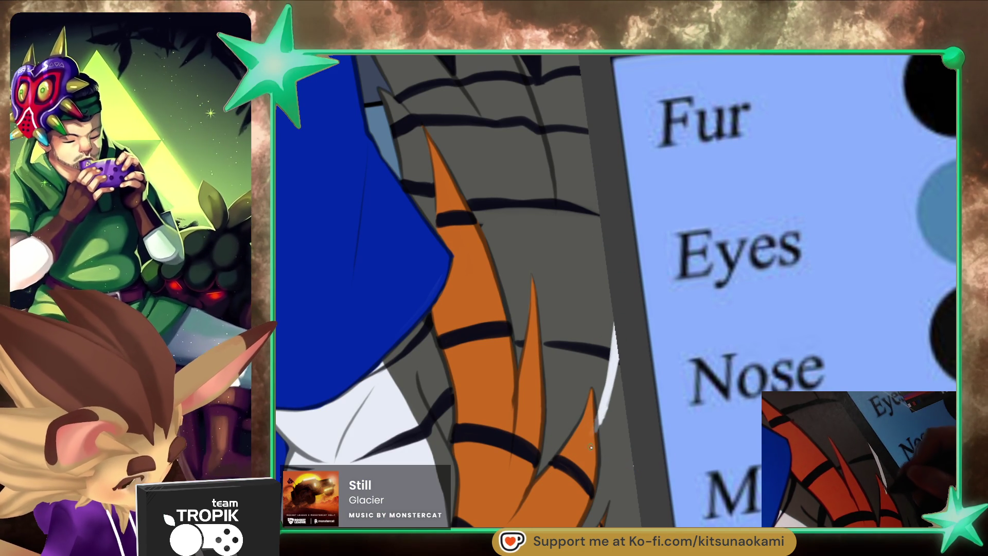
- Fill the tail tip with white using the paint bucket
scroll(594, 455, "down", 5)
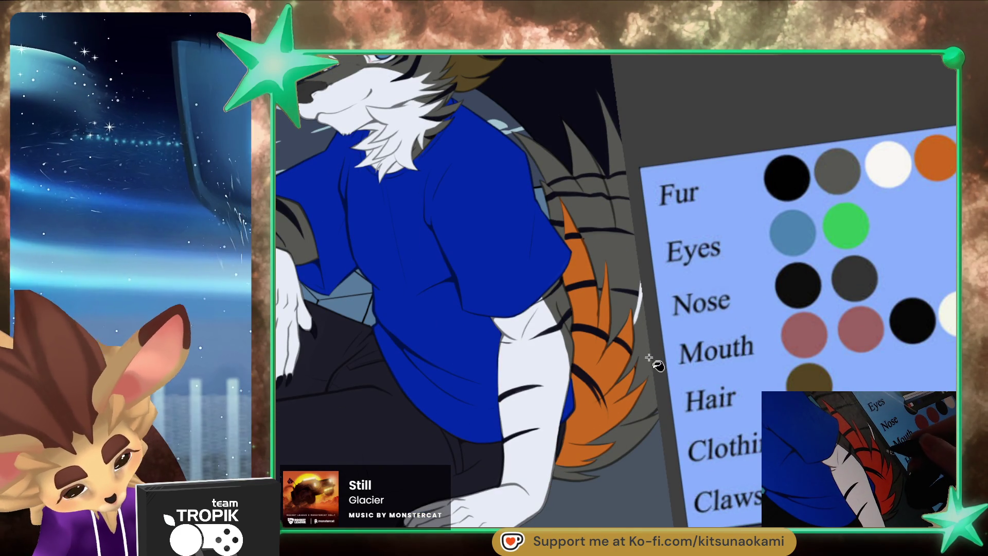
left_click(637, 397)
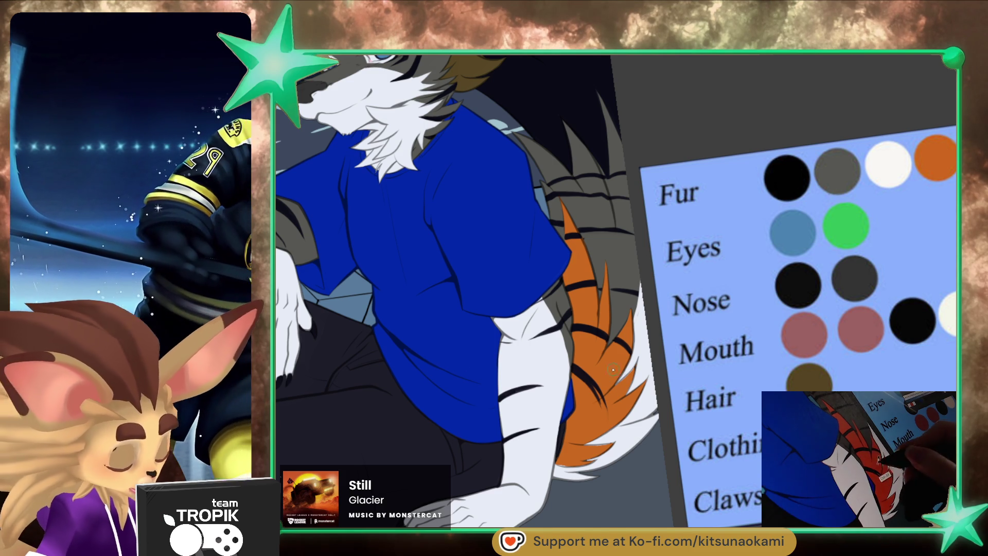
left_click(648, 387)
left_click(672, 292)
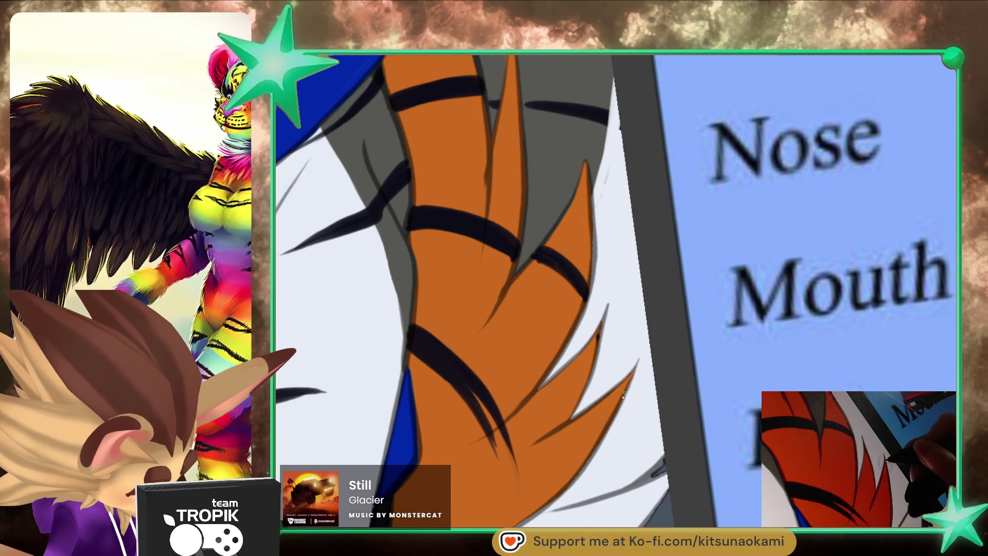
- Pan up the tail to the blue shirt edge, then out to show the moon and character
left_click_drag(558, 486, 632, 377)
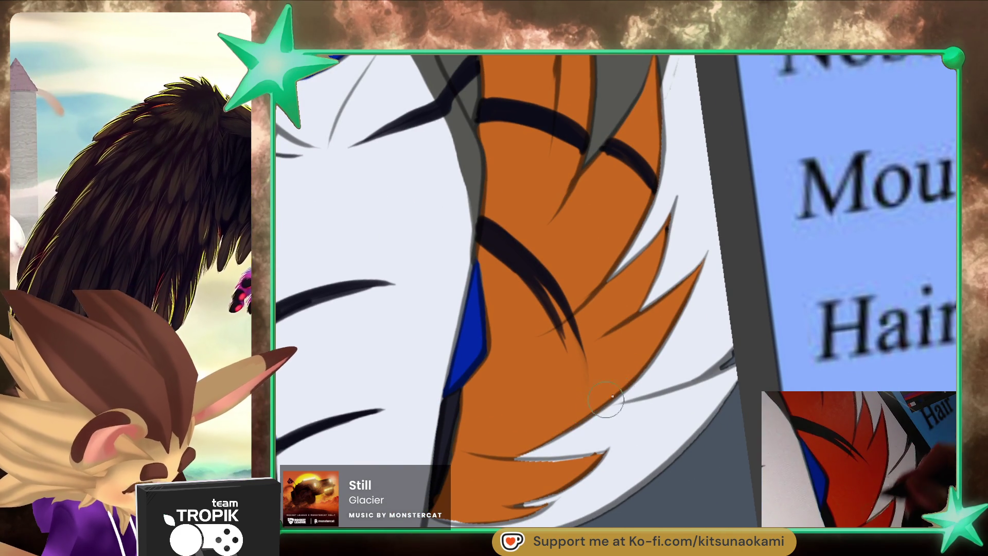
left_click_drag(510, 465, 700, 380)
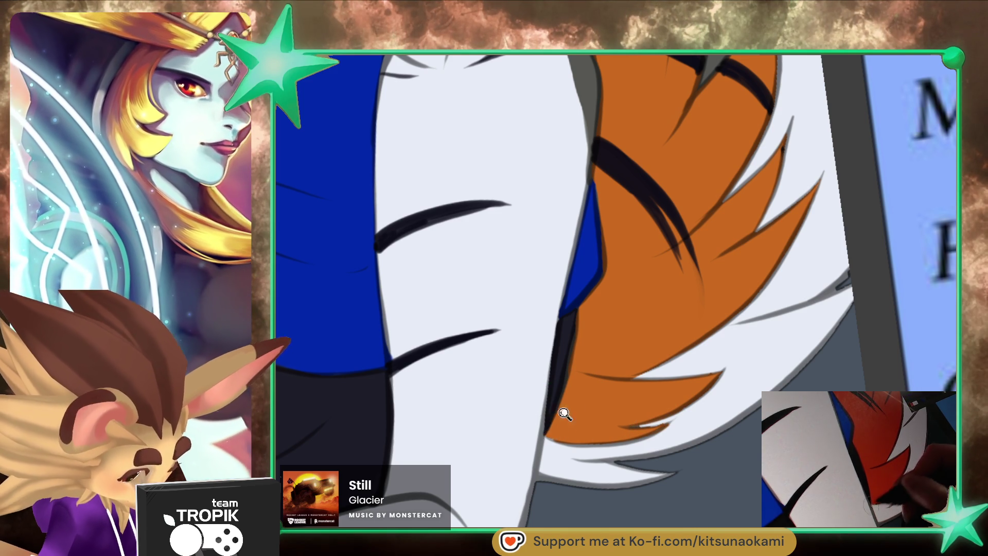
scroll(702, 473, "down", 5)
scroll(643, 309, "up", 3)
scroll(643, 309, "up", 3)
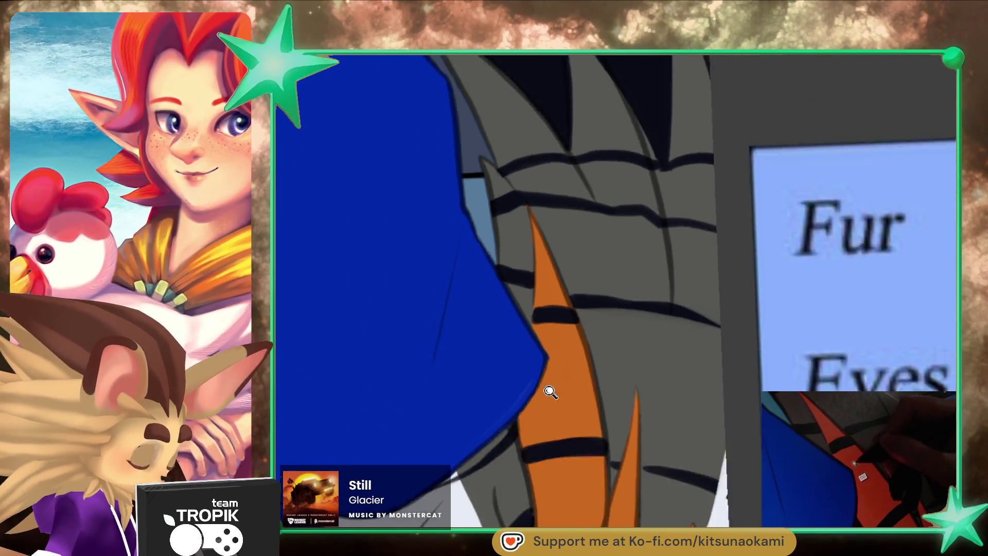
scroll(547, 393, "down", 5)
left_click_drag(631, 444, 735, 426)
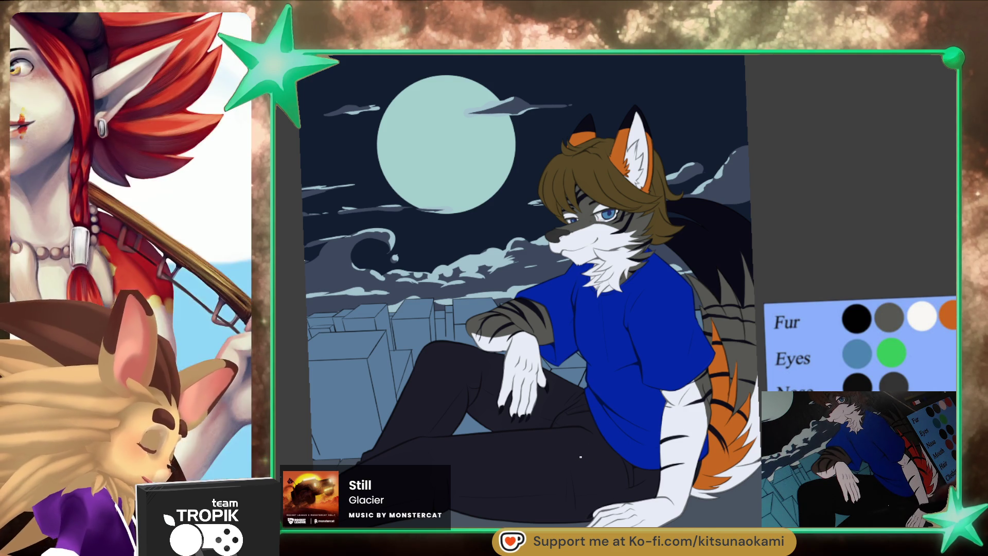
scroll(648, 273, "up", 5)
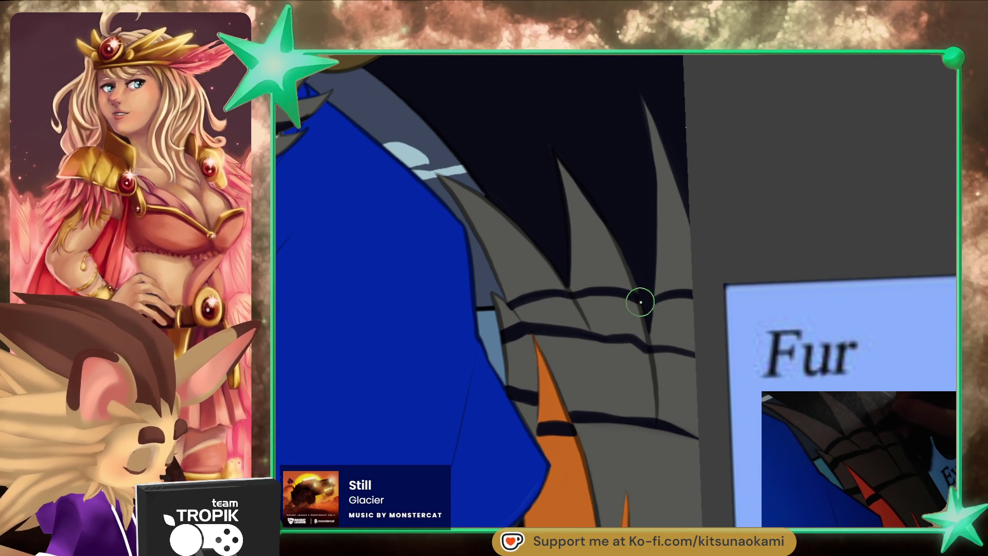
scroll(650, 337, "down", 10)
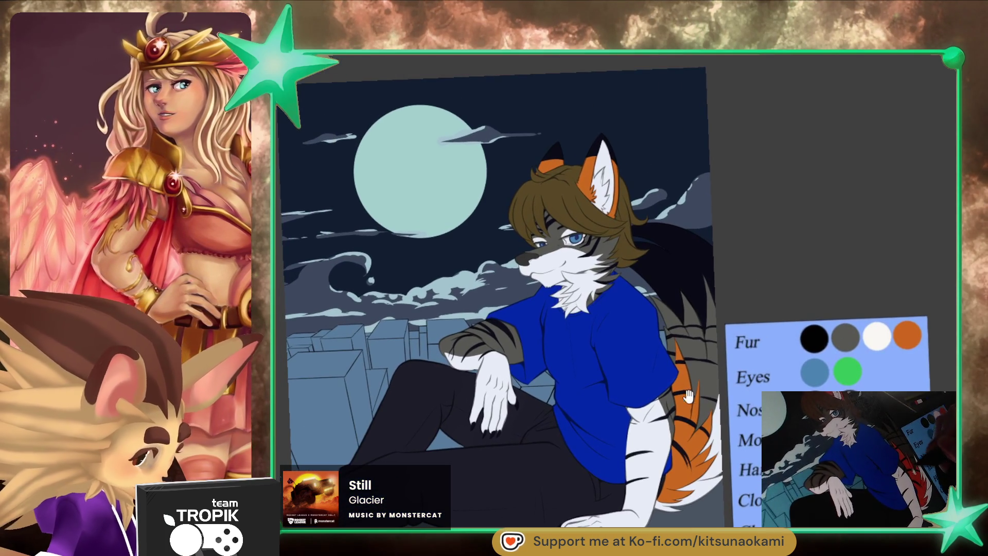
left_click_drag(688, 396, 685, 382)
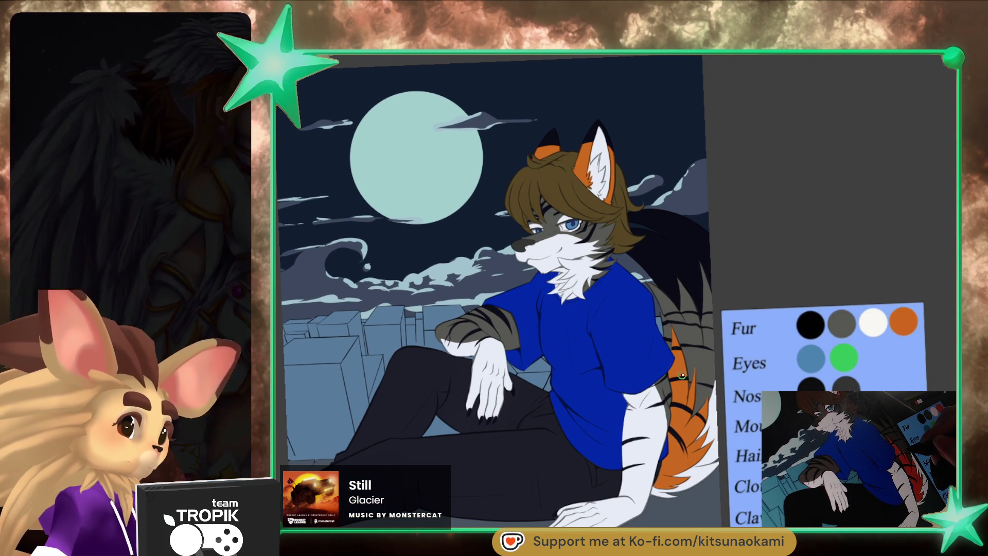
left_click_drag(690, 401, 658, 360)
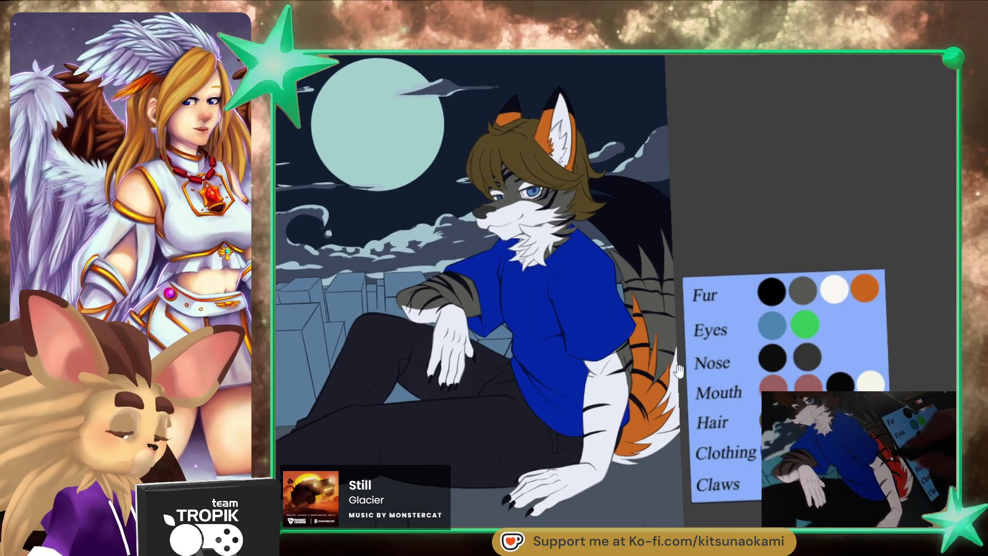
scroll(658, 360, "up", 6)
scroll(659, 360, "up", 2)
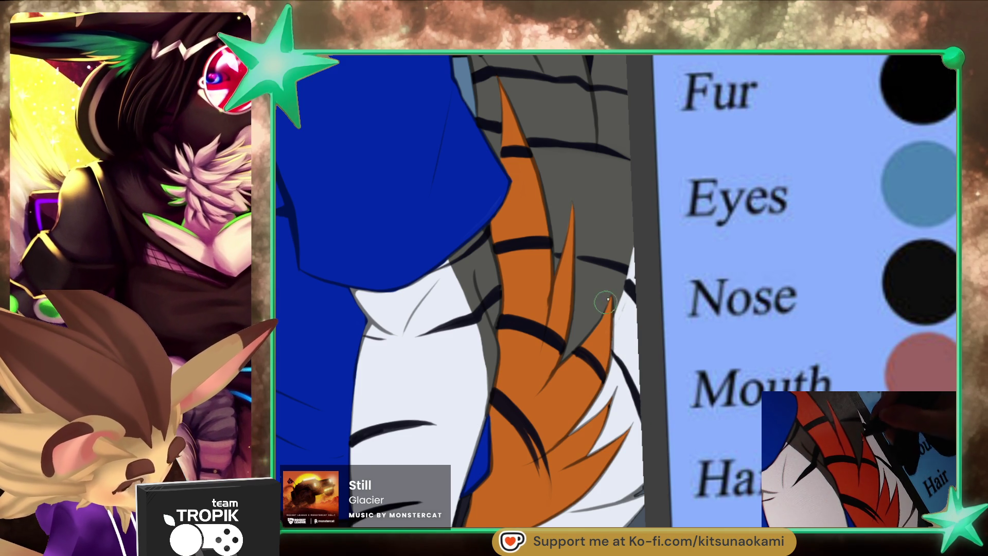
scroll(631, 327, "down", 5)
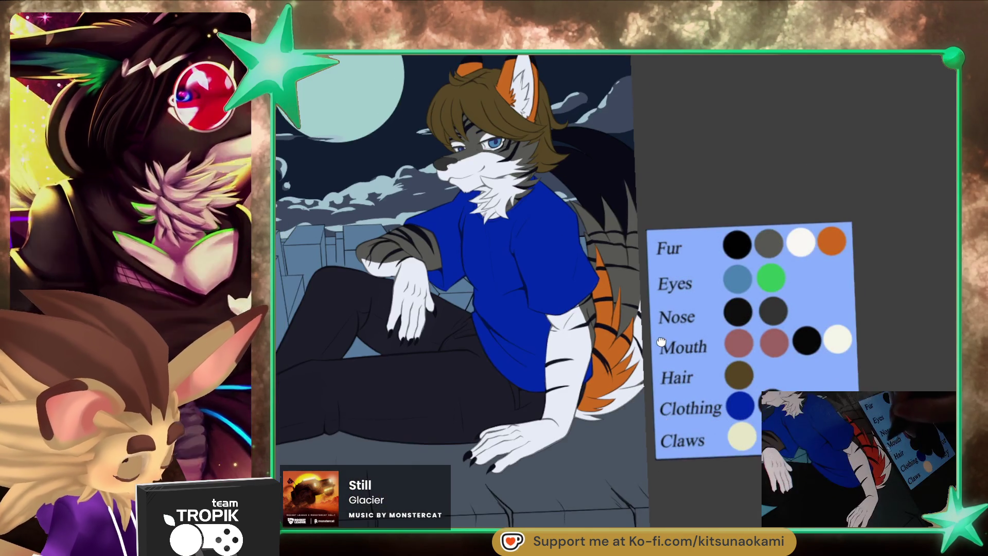
scroll(645, 283, "up", 5)
scroll(645, 282, "down", 4)
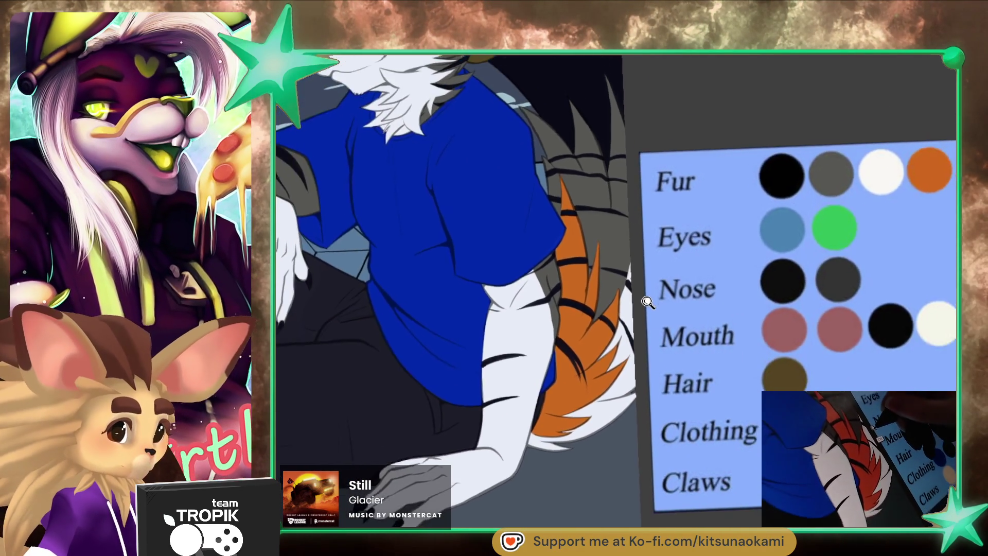
left_click_drag(647, 288, 645, 339)
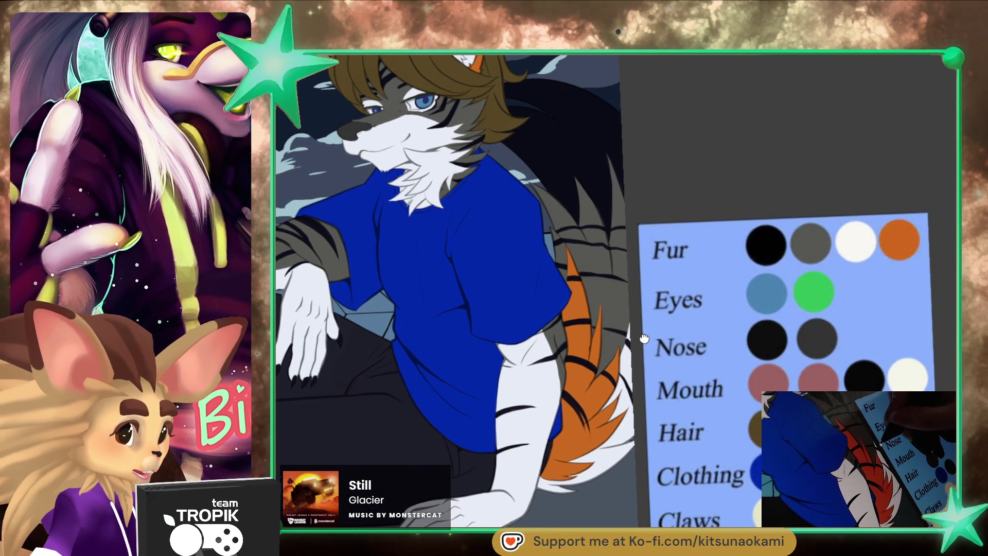
scroll(646, 339, "up", 4)
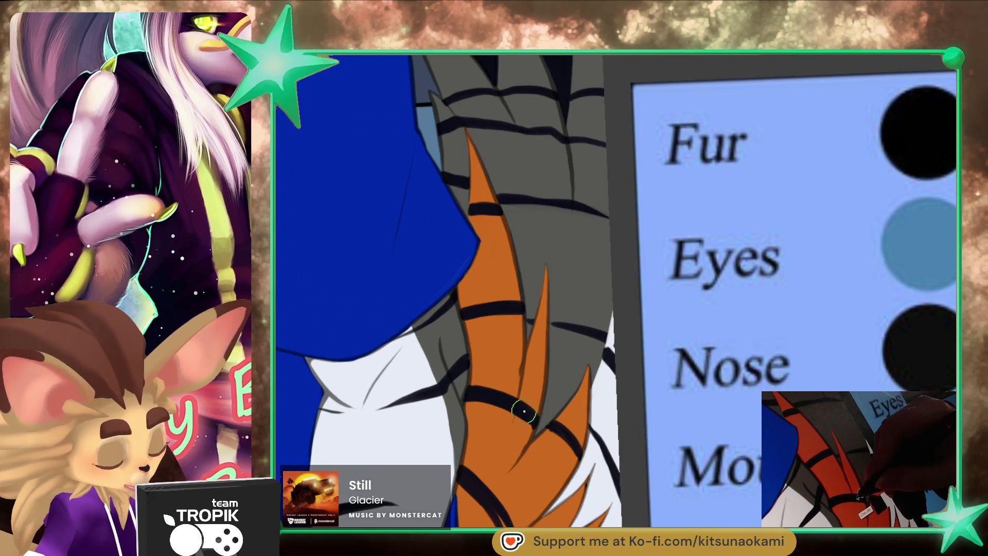
scroll(723, 401, "down", 5)
scroll(724, 401, "up", 5)
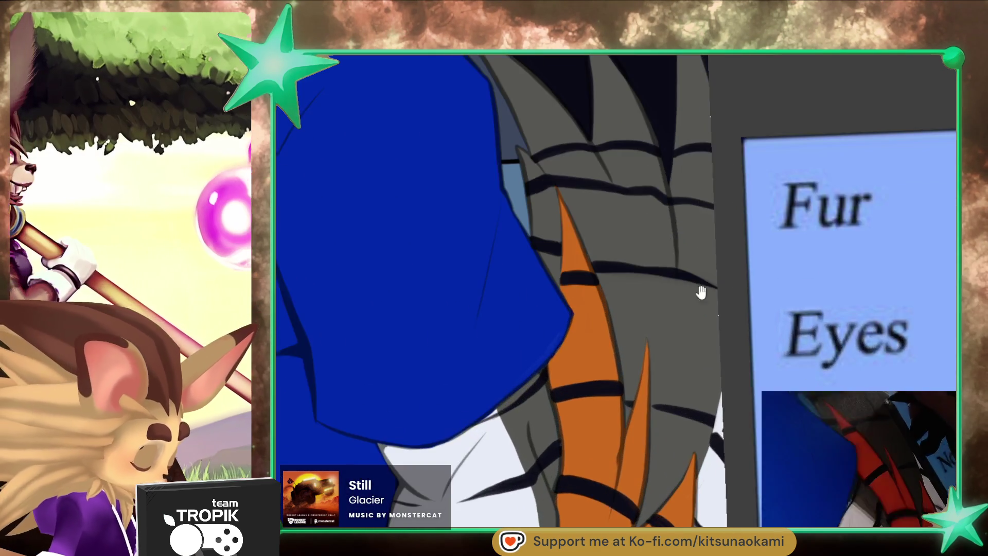
left_click_drag(724, 401, 607, 339)
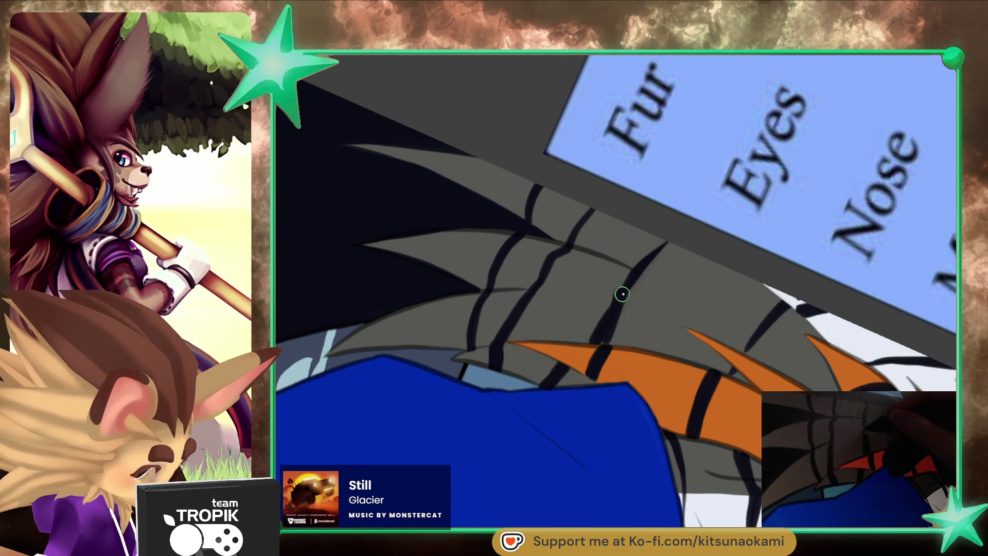
- Lengthen and thicken the black stripe across the grey tail, resizing the brush between strokes
left_click_drag(621, 294, 679, 248)
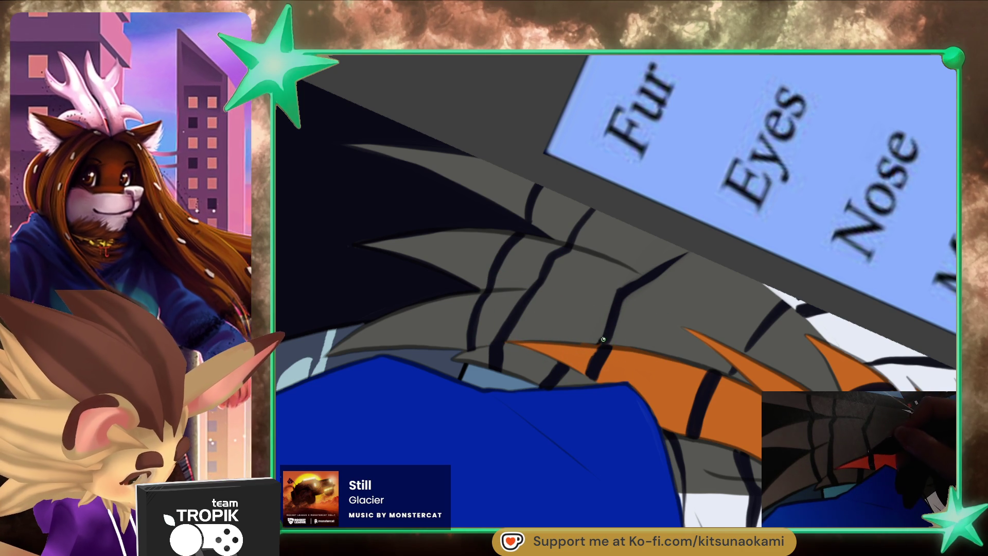
key("p")
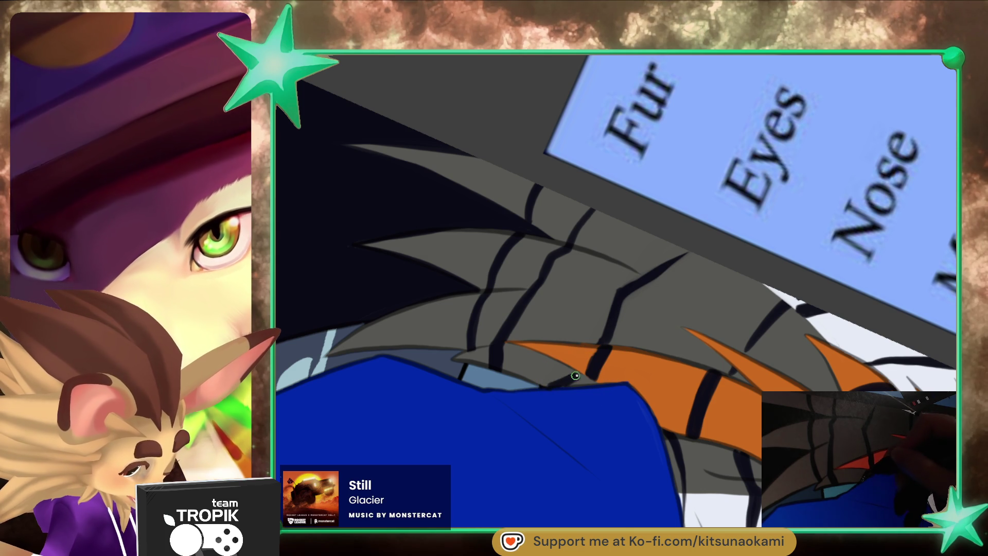
key("e")
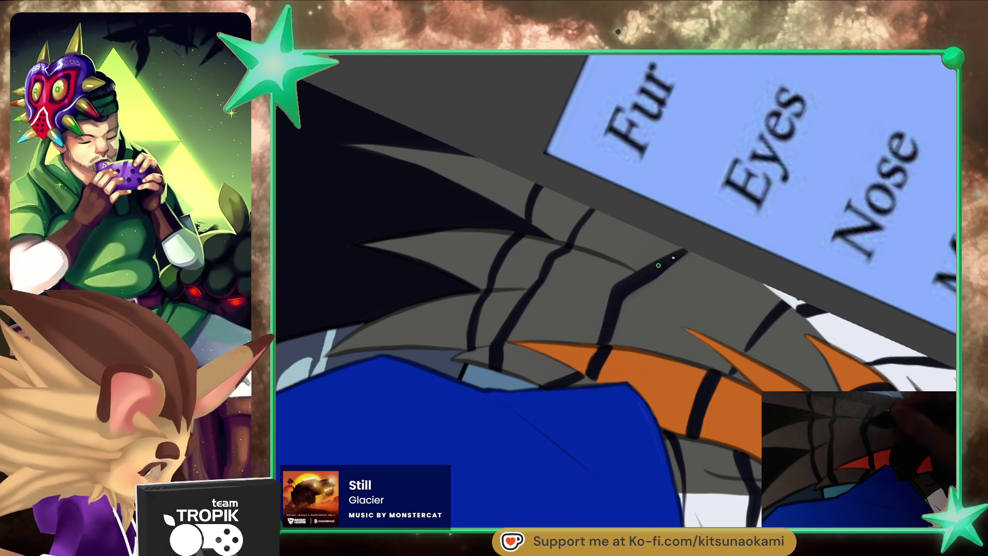
left_click(734, 229)
key("ctrl+0")
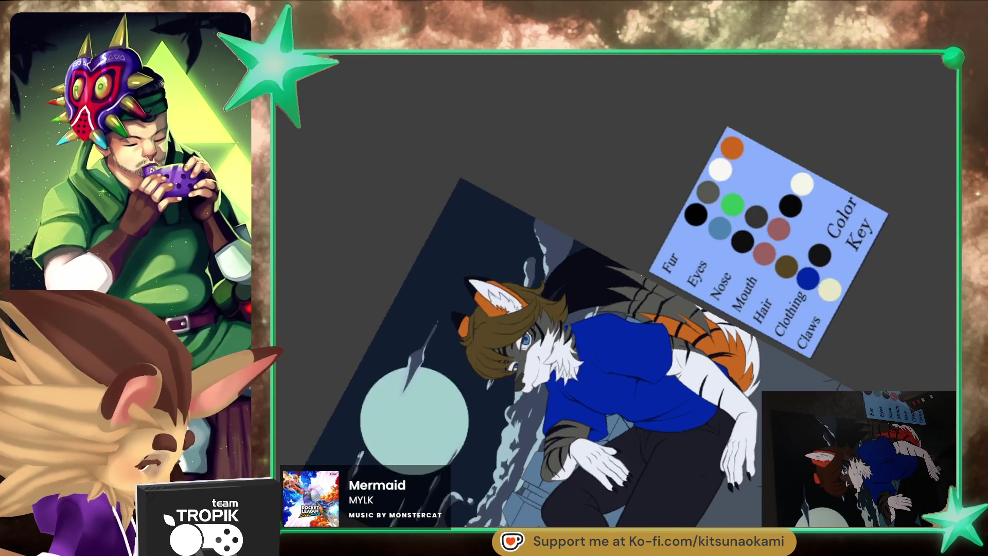
- Straighten the canvas rotation and zoom onto the wolf's lower resting hand
left_click_drag(670, 305, 531, 483)
key("5")
scroll(657, 419, "up", 3)
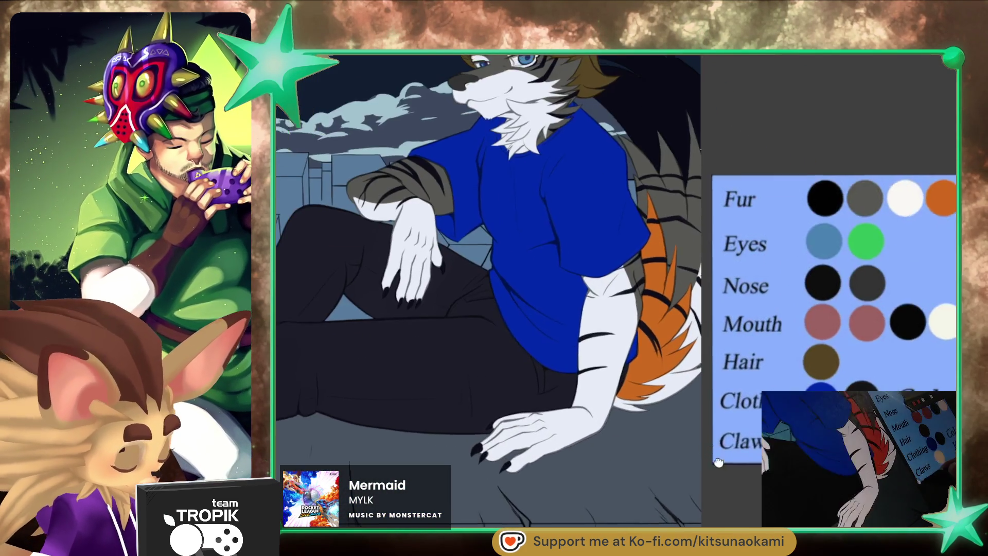
scroll(755, 453, "down", 2)
scroll(749, 445, "down", 2)
scroll(744, 437, "down", 1)
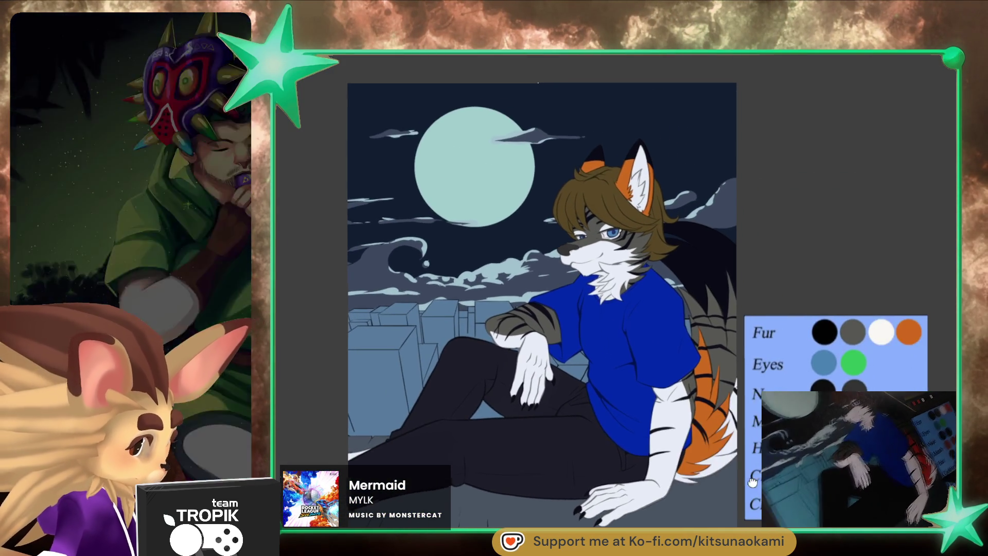
left_click_drag(742, 435, 733, 431)
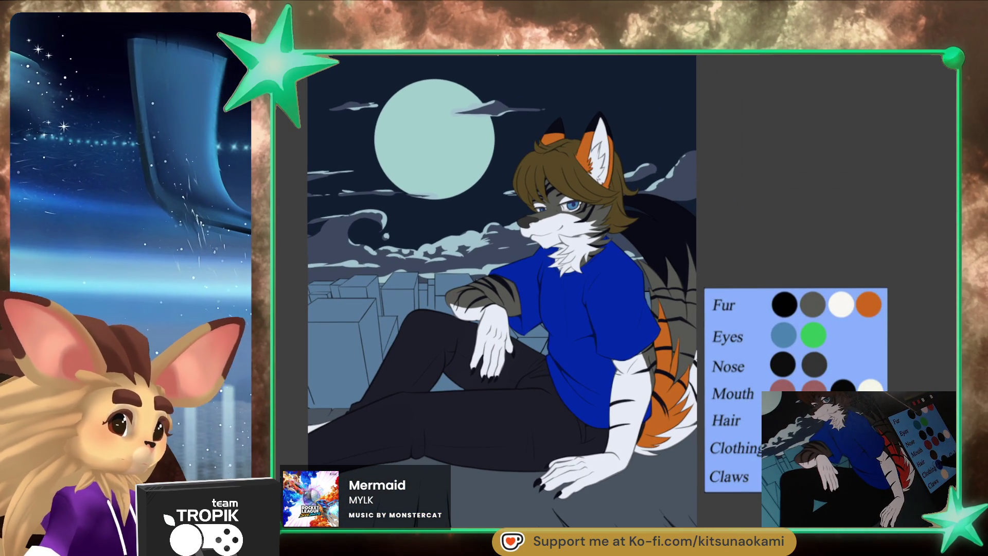
mouse_move(757, 461)
left_mouse_down()
mouse_move(739, 472)
mouse_move(818, 466)
left_mouse_up()
scroll(457, 414, "up", 5)
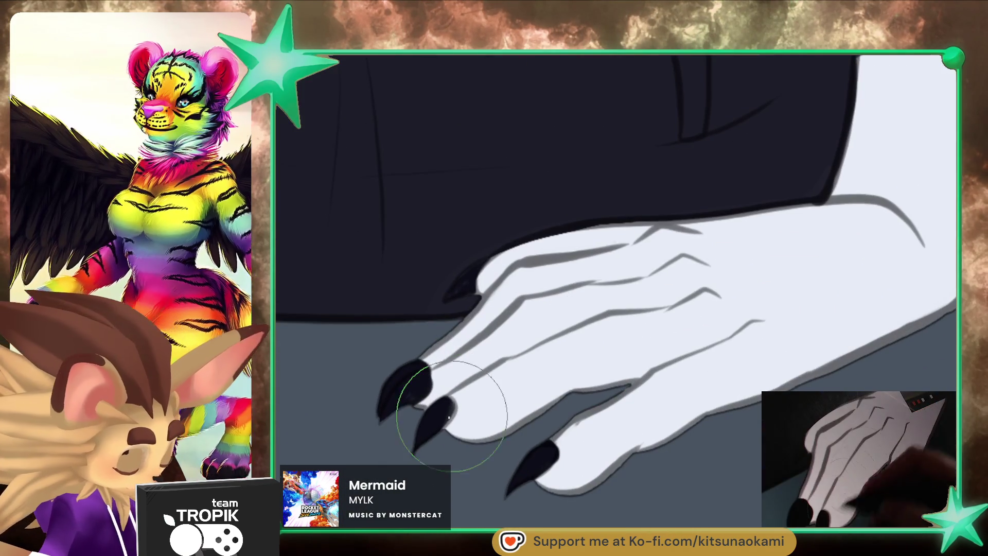
- Trace thin dark lines along the claw outlines with a smaller brush
key("bracketleft")
key("bracketleft")
key("bracketleft")
key("bracketleft")
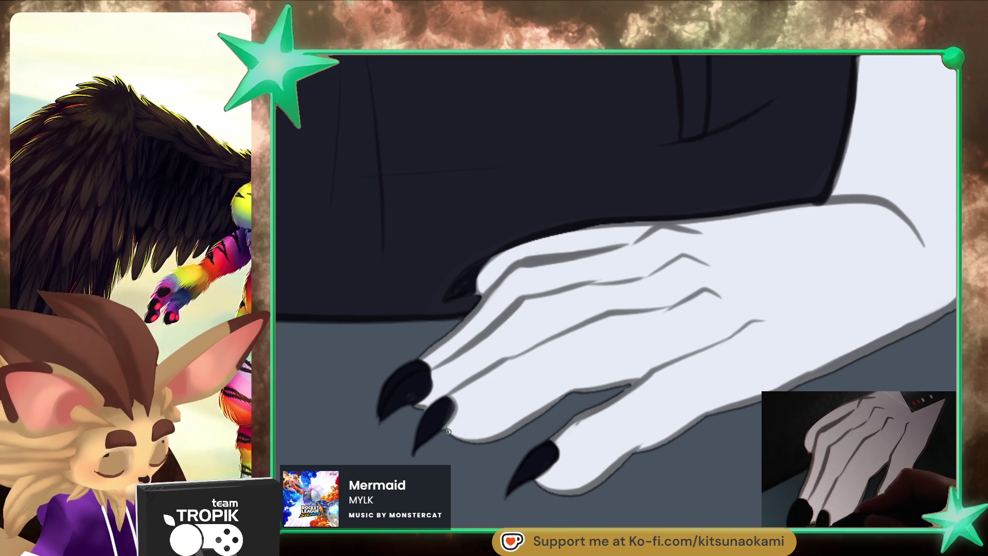
left_click_drag(501, 435, 464, 427)
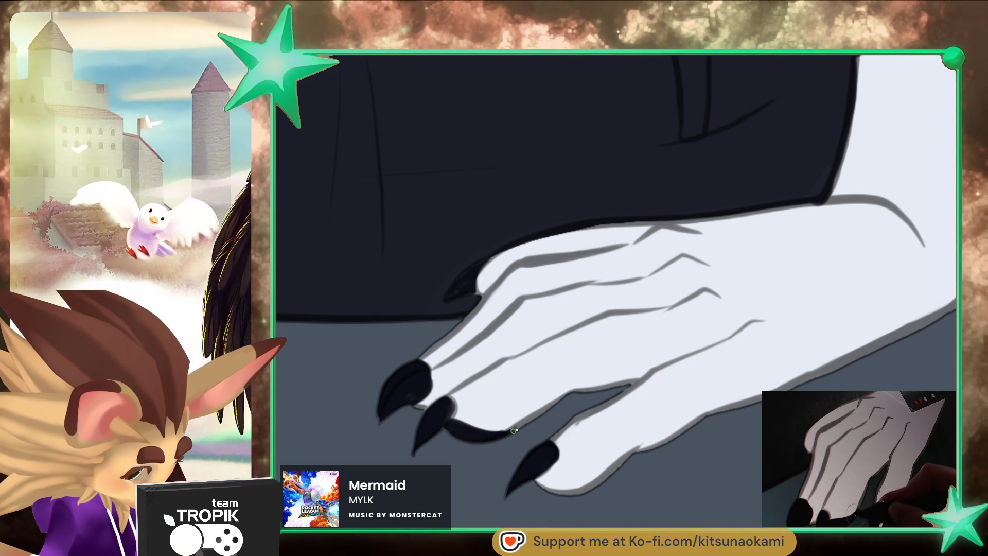
left_click_drag(545, 463, 555, 483)
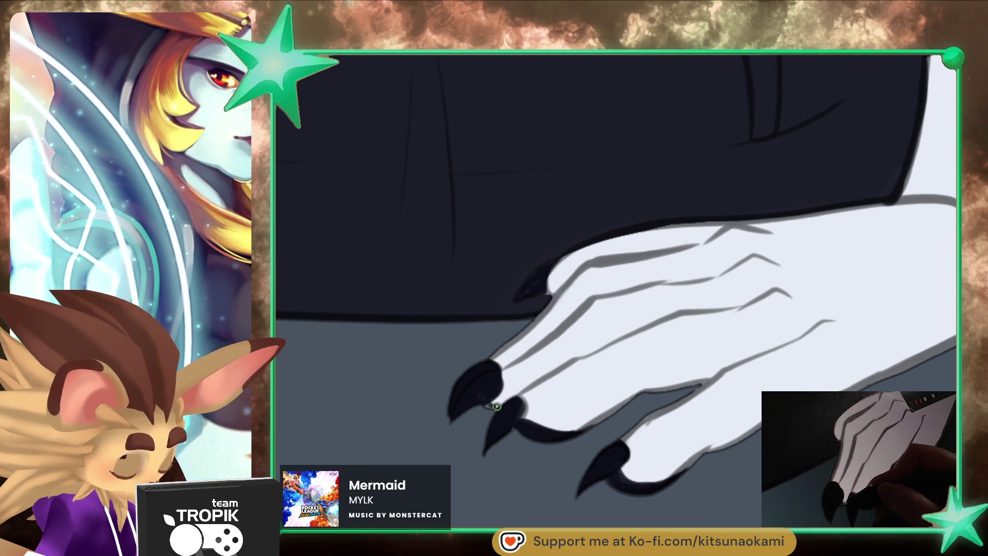
scroll(514, 432, "down", 5)
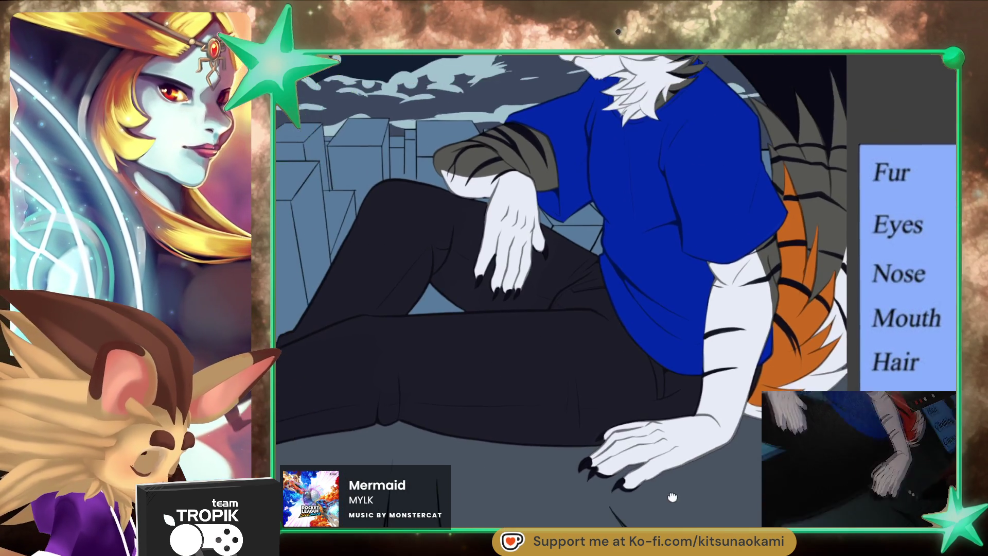
- Zoom in and darken the edge of the first claw, adjusting brush size
scroll(671, 338, "up", 5)
left_click(600, 412)
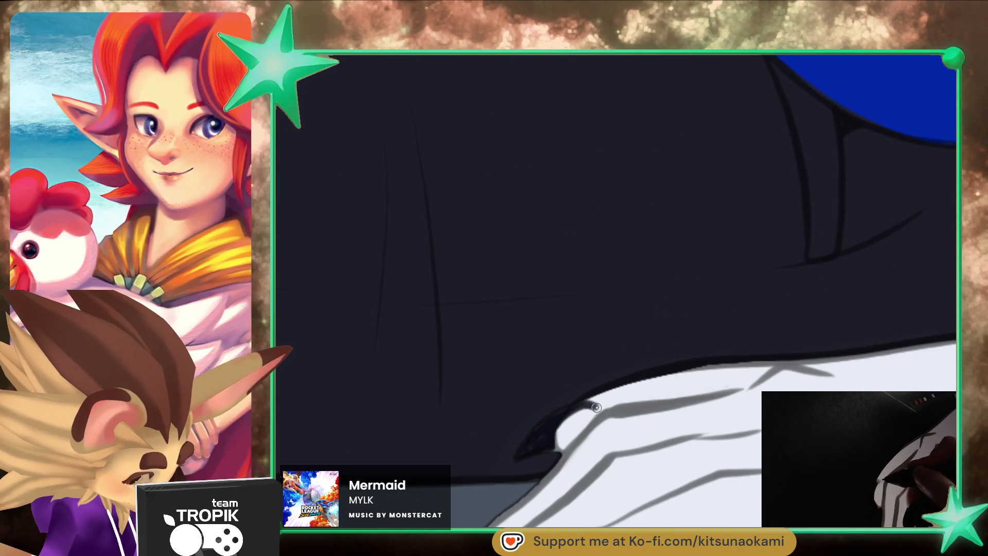
left_click_drag(560, 445, 586, 418)
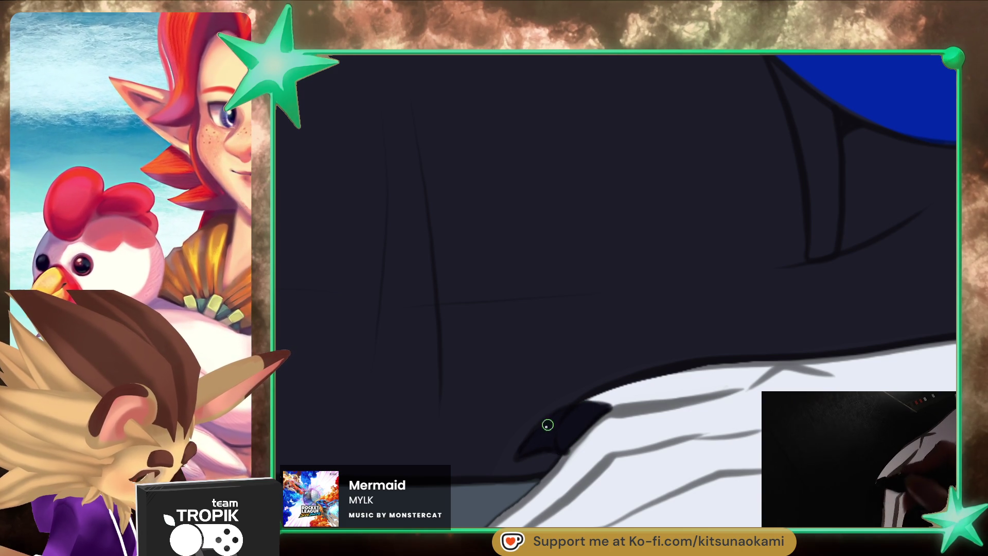
key("bracketright")
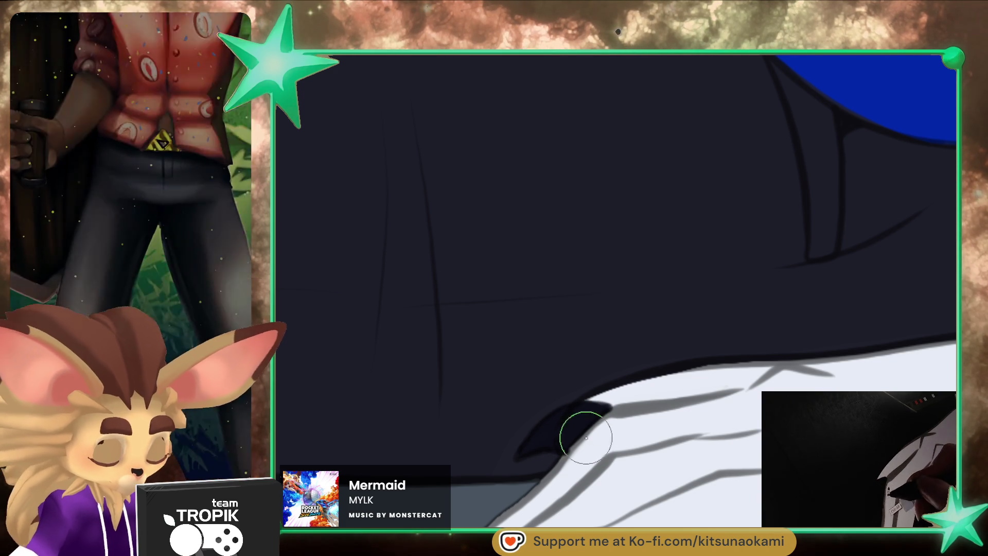
scroll(607, 416, "down", 5)
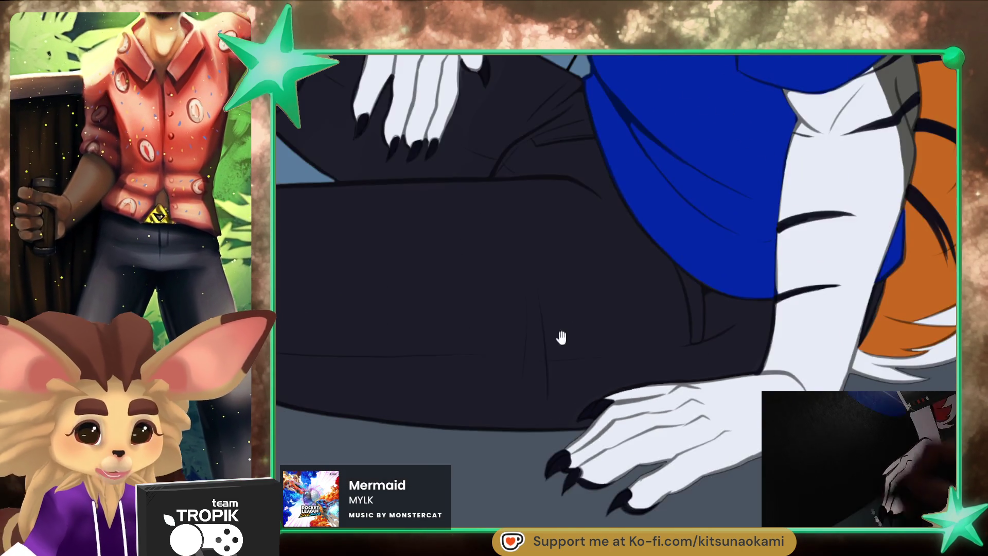
scroll(612, 265, "up", 3)
scroll(612, 265, "up", 2)
key("bracketleft")
key("bracketleft")
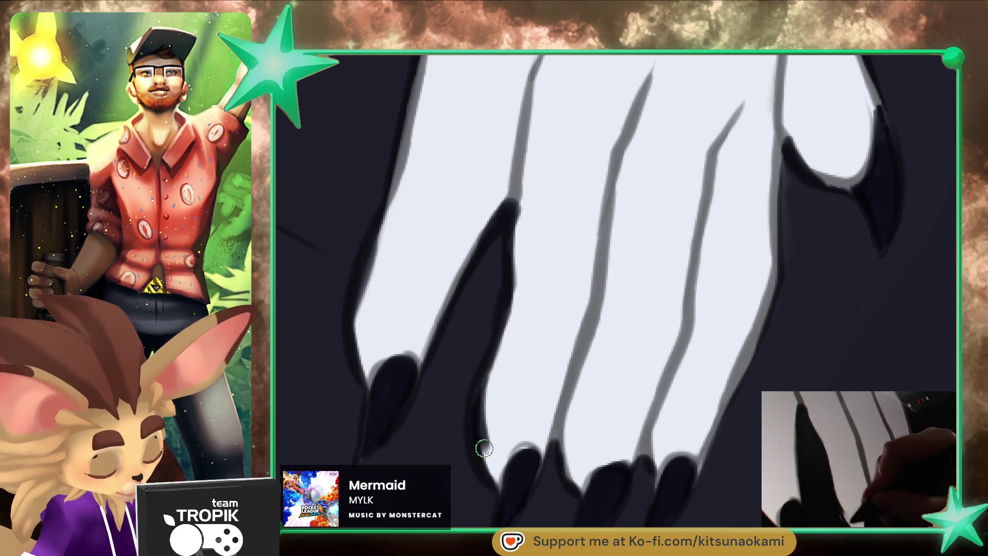
- Shade around the middle claw, the rightmost claw's left edge and the leftmost finger
left_click_drag(502, 476, 505, 388)
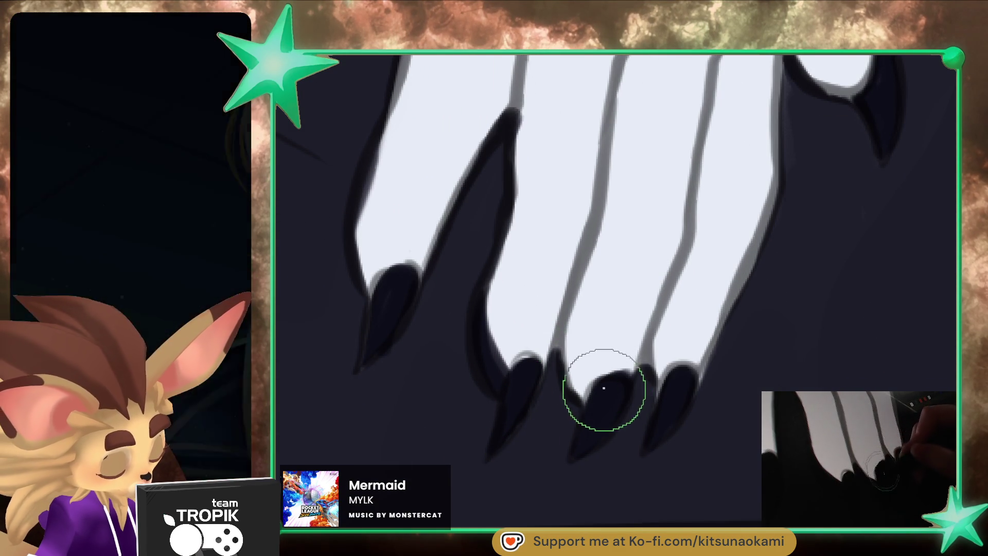
mouse_move(562, 330)
left_mouse_down()
mouse_move(569, 380)
mouse_move(597, 412)
left_mouse_up()
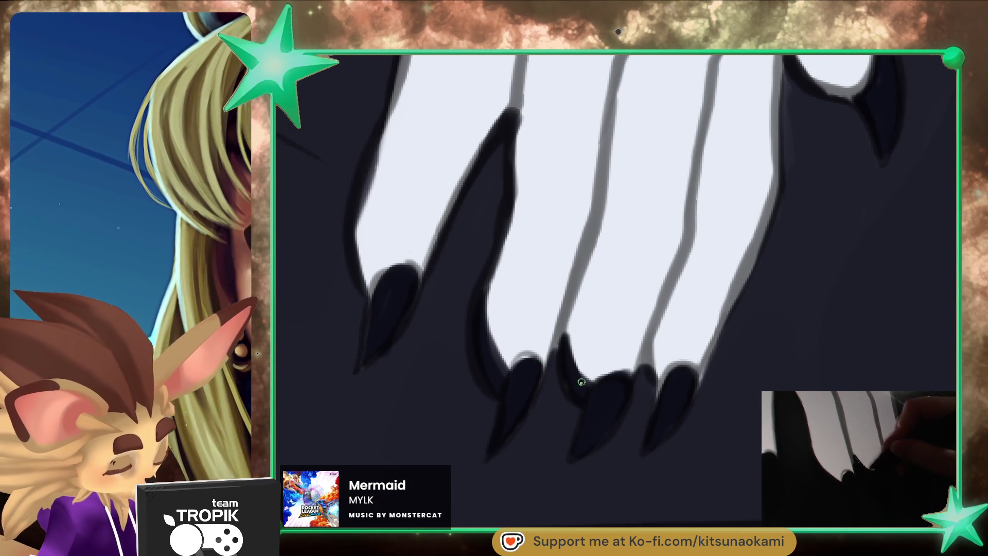
mouse_move(646, 341)
left_mouse_down()
mouse_move(663, 379)
mouse_move(661, 405)
mouse_move(430, 383)
mouse_move(397, 321)
left_mouse_up()
left_click_drag(409, 409, 394, 315)
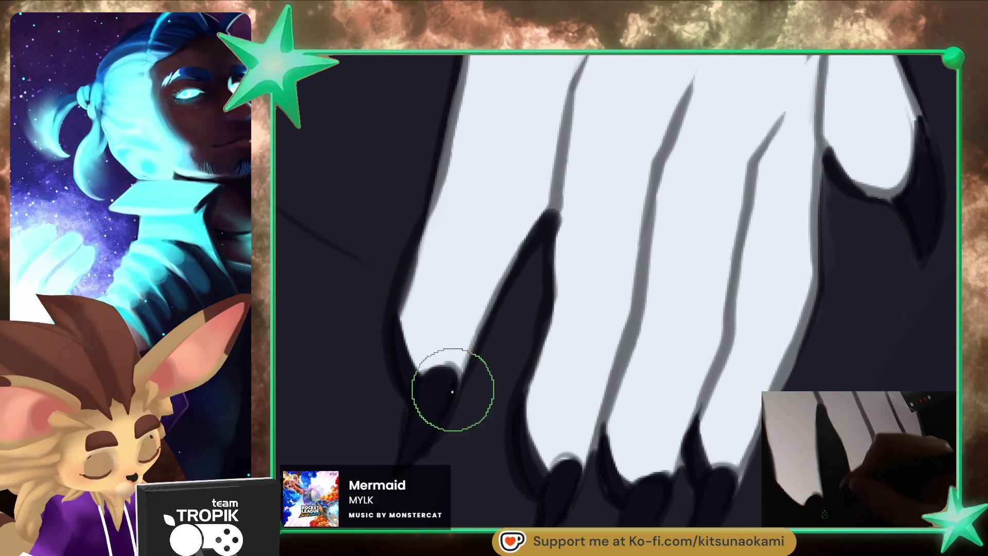
key("ctrl+0")
left_click_drag(573, 401, 535, 445)
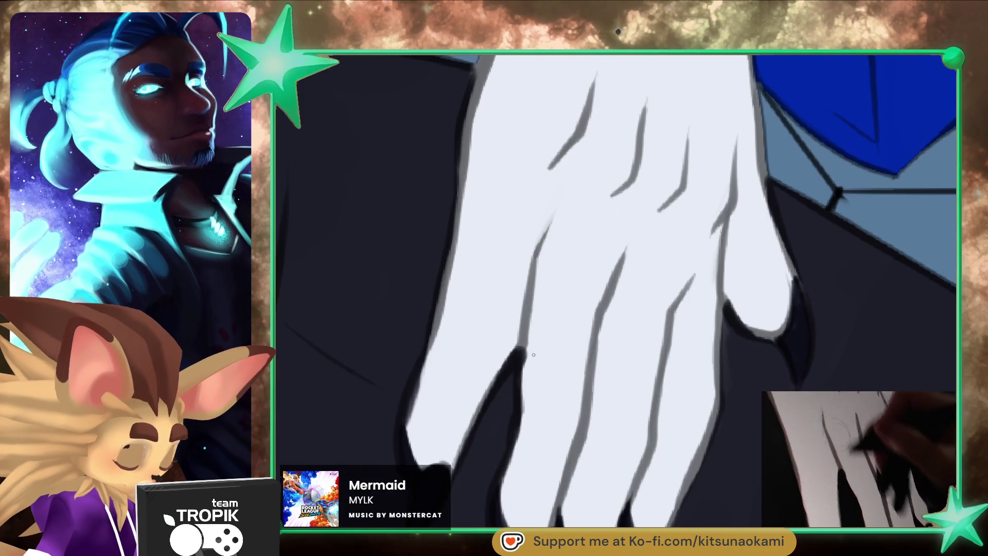
scroll(535, 445, "down", 5)
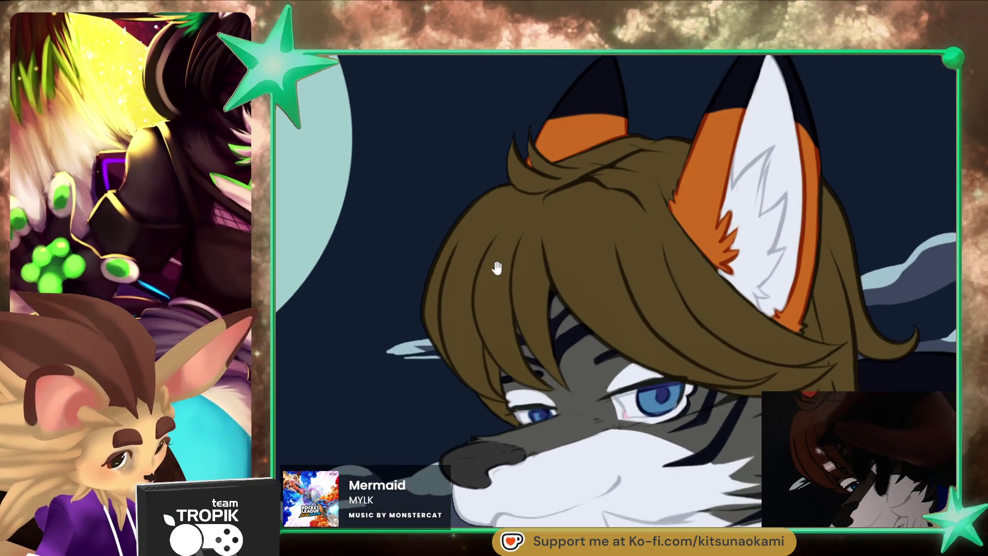
- Darken the outline along the top of the brown hair between the ears, then view the whole canvas
left_click_drag(496, 267, 501, 311)
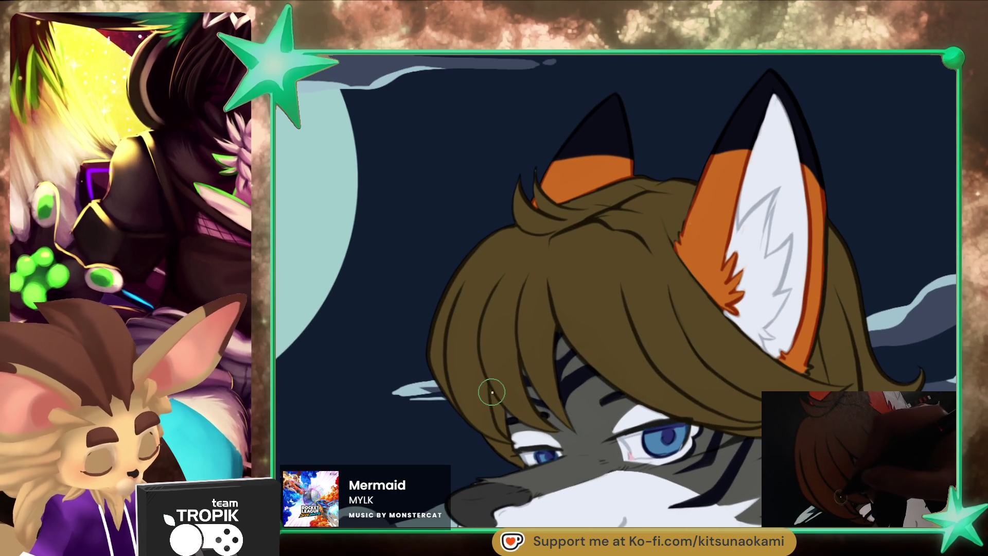
scroll(496, 400, "up", 2)
left_click_drag(499, 380, 494, 352)
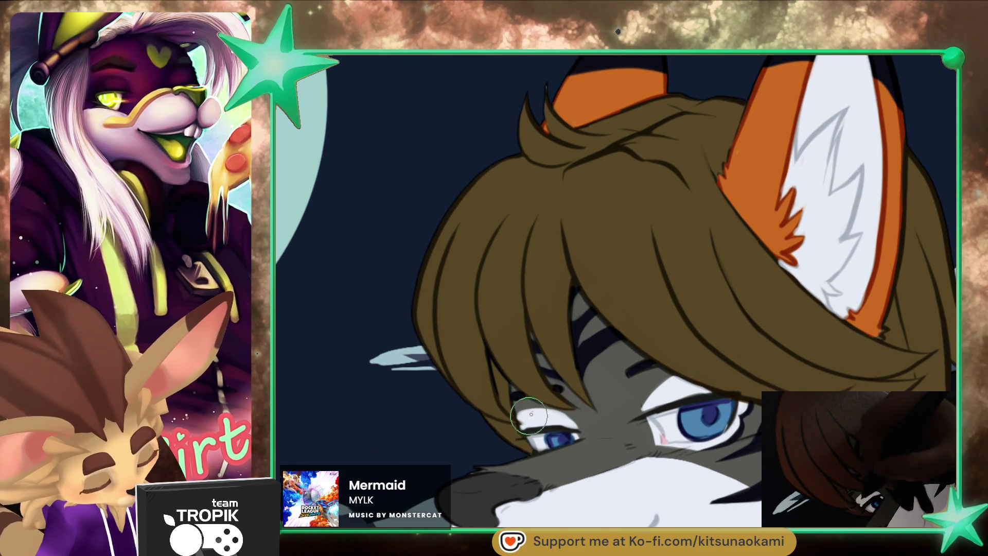
scroll(485, 353, "down", 2)
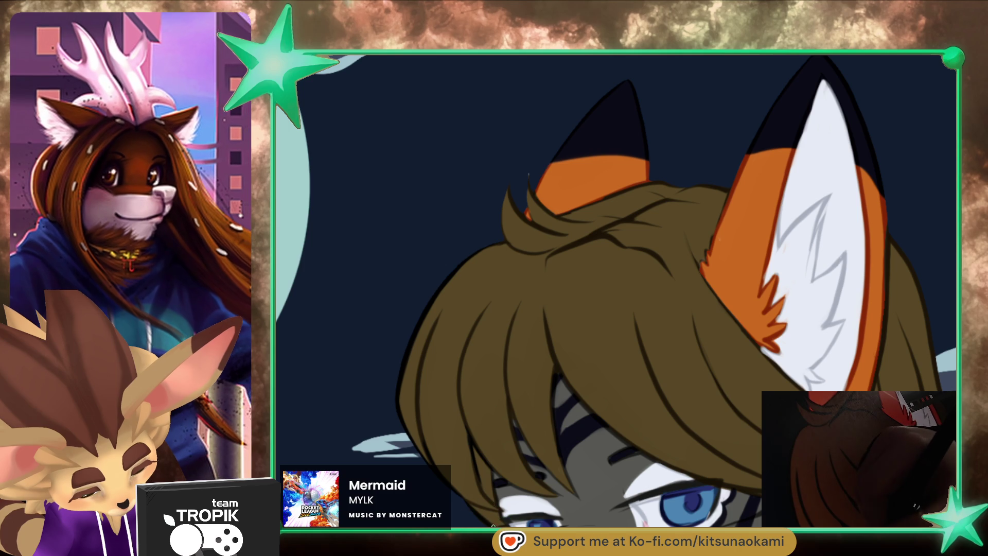
scroll(522, 425, "up", 3)
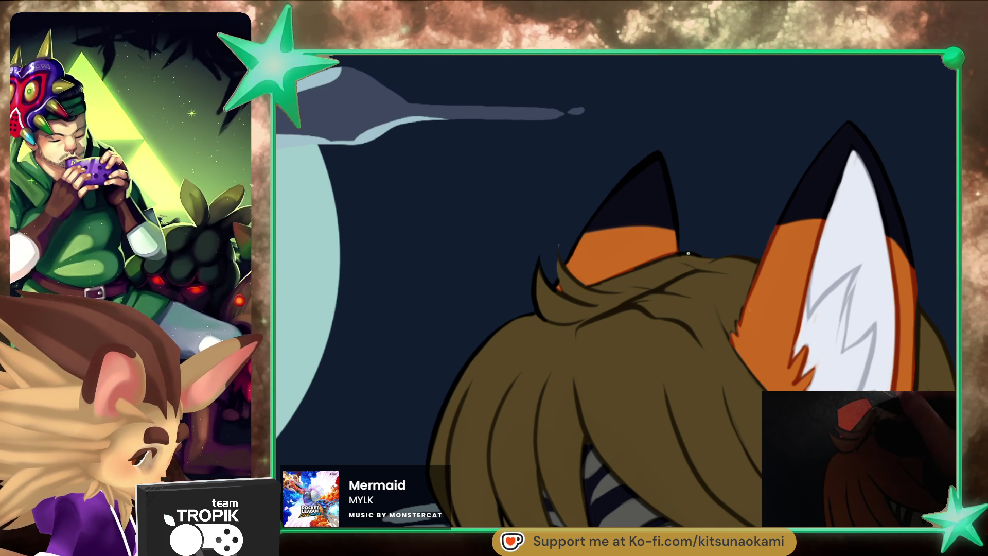
left_click_drag(679, 253, 702, 256)
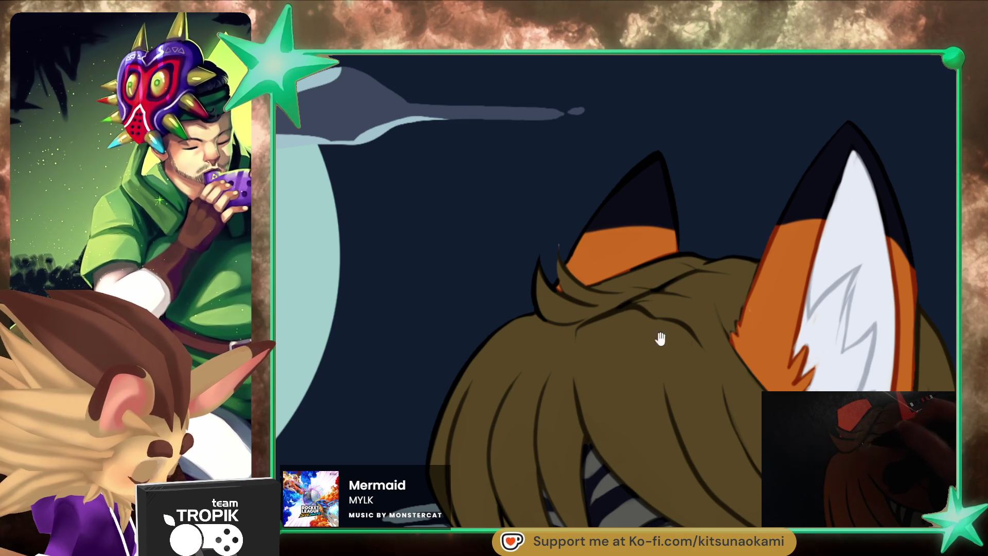
left_click_drag(622, 331, 503, 379)
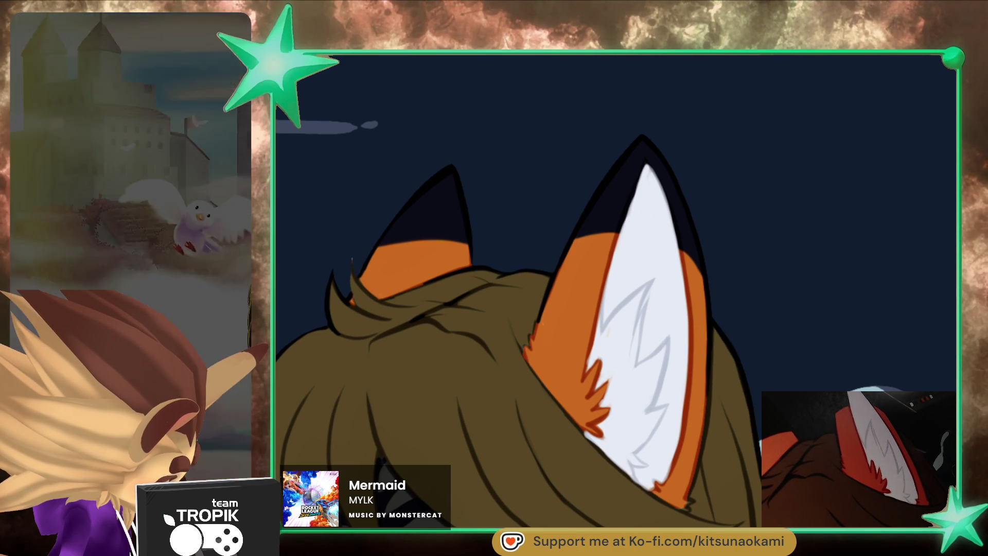
scroll(722, 307, "down", 3)
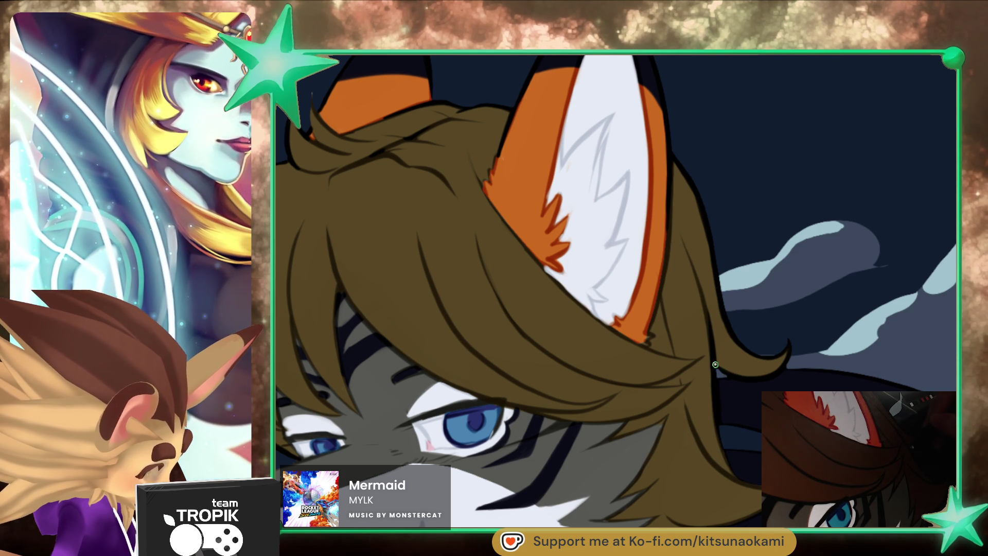
key("ctrl+0")
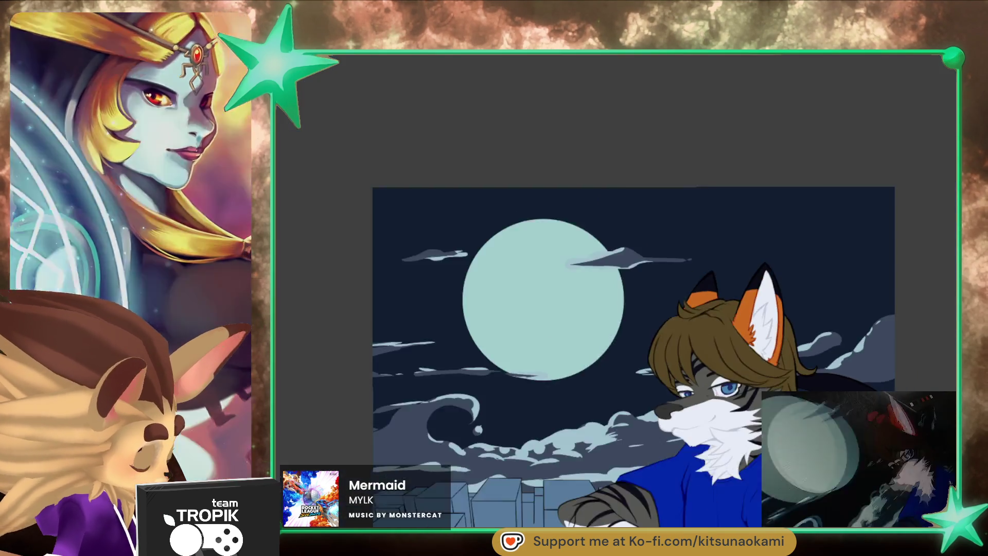
- Zoom in on the collar area beneath the wolf's brown hair
scroll(779, 385, "up", 3)
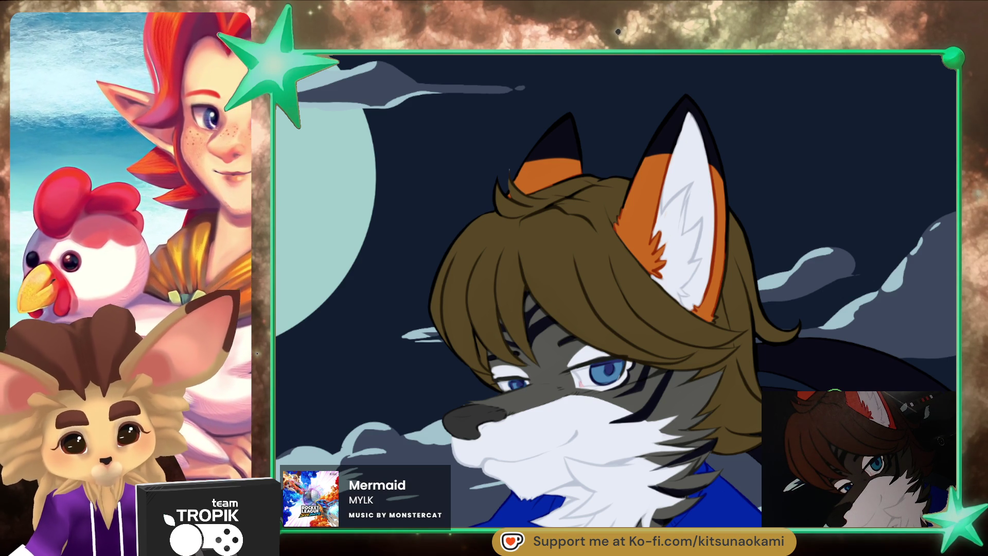
scroll(710, 285, "up", 2)
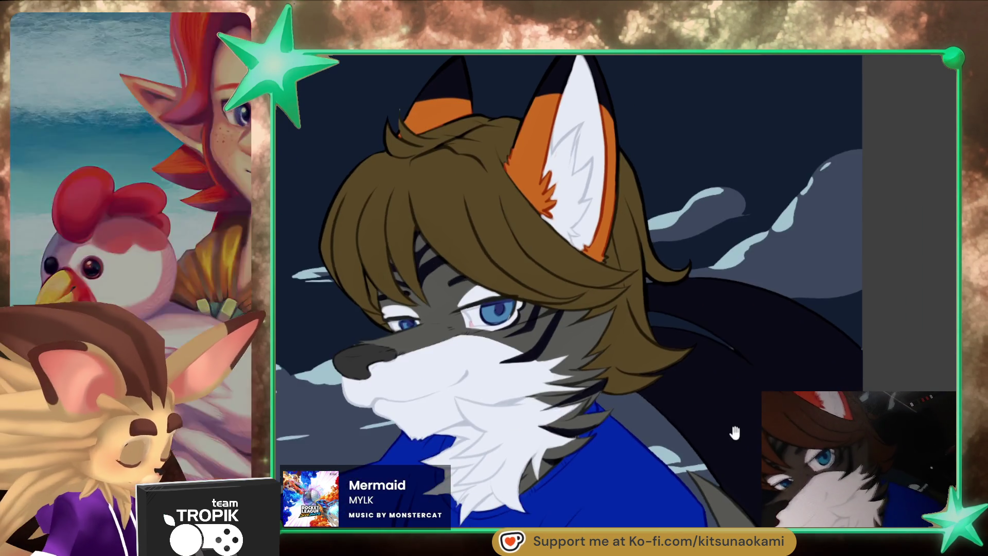
scroll(710, 285, "up", 4)
left_click_drag(710, 284, 481, 472)
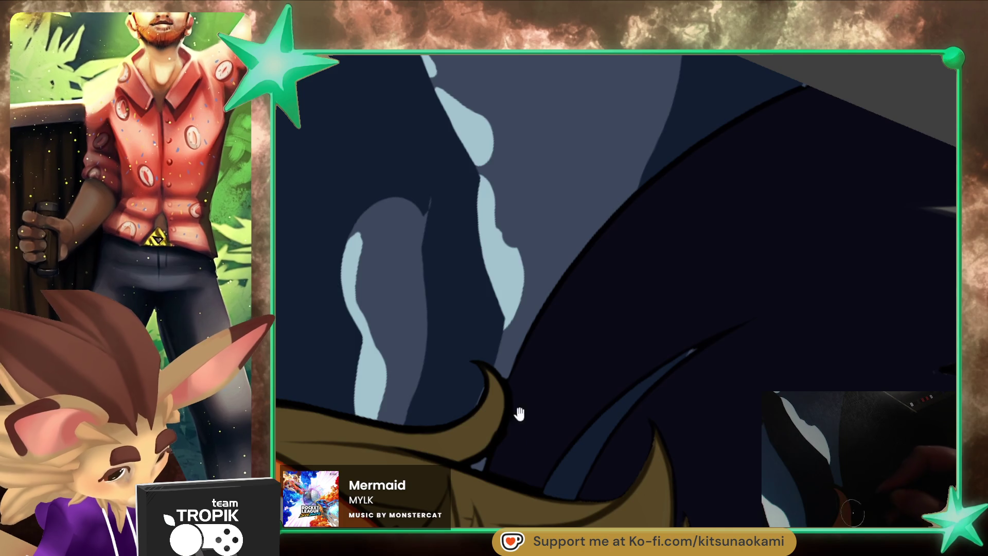
scroll(480, 427, "up", 2)
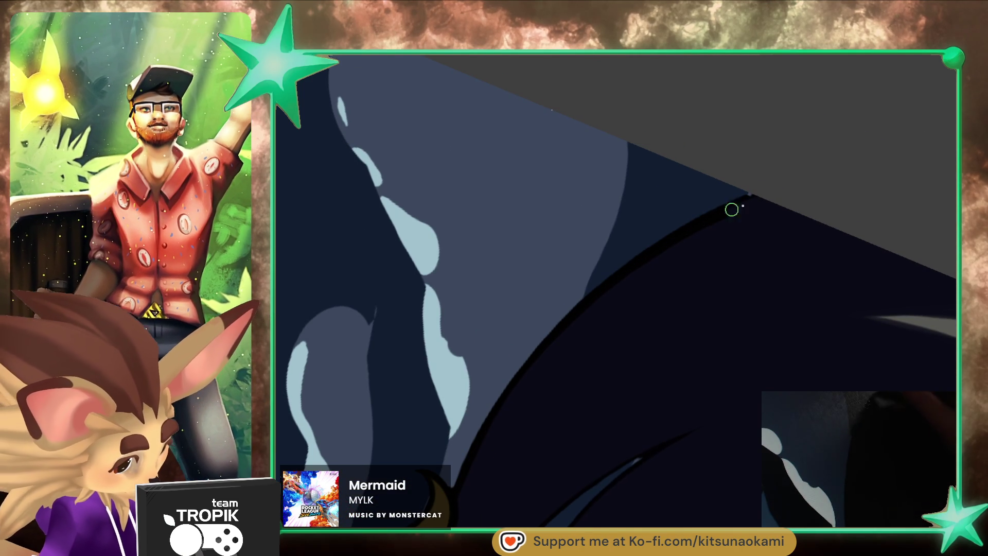
mouse_move(755, 194)
left_mouse_down()
mouse_move(662, 291)
mouse_move(642, 248)
left_mouse_up()
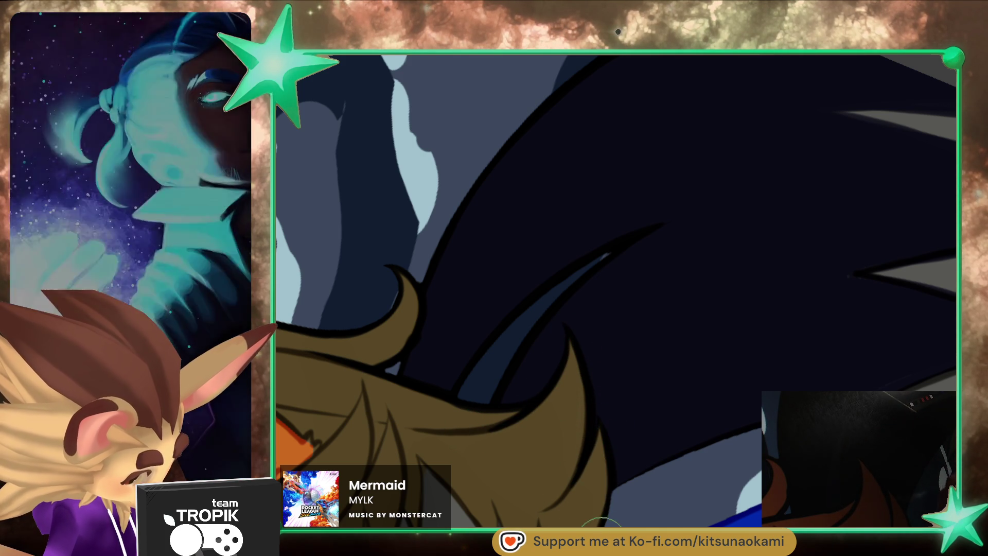
scroll(602, 320, "down", 3)
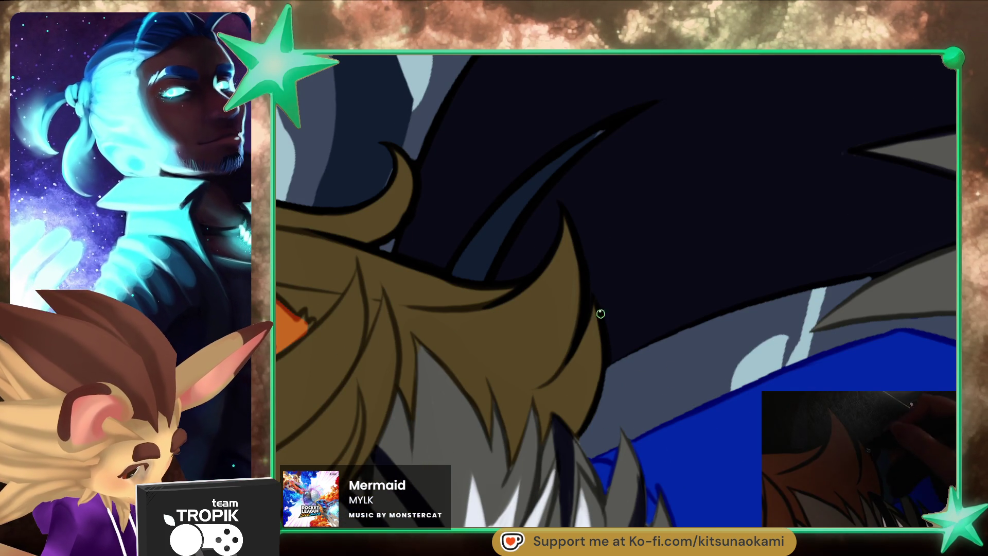
- Rotate to straighten the grey fur spikes and ink a dark outline along the blue shirt edge
left_click_drag(661, 375, 595, 409)
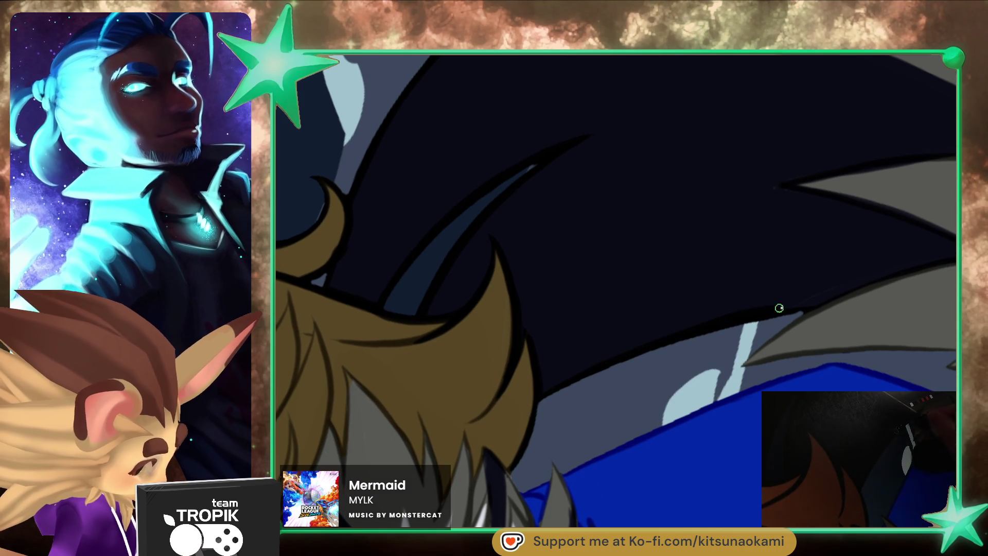
left_click_drag(769, 309, 722, 331)
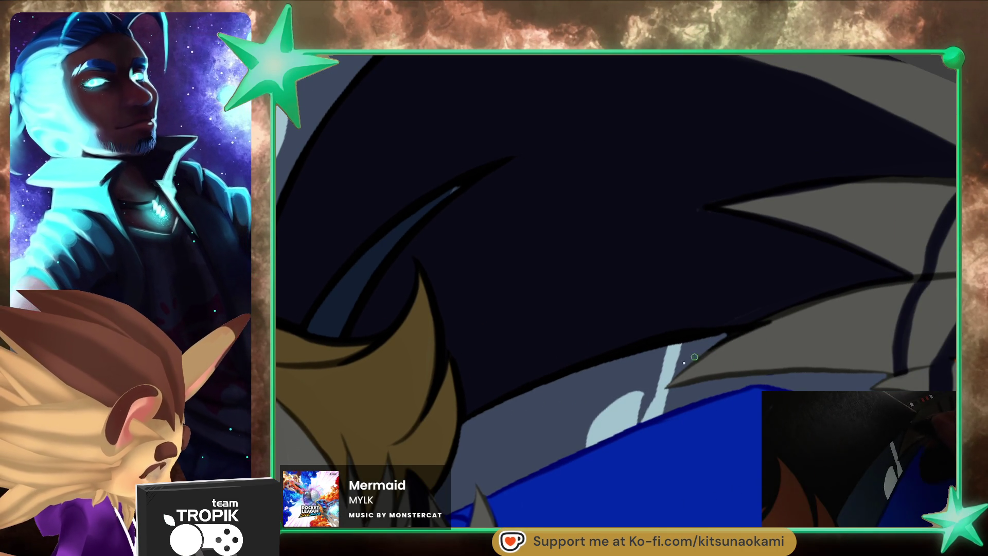
mouse_move(746, 338)
left_mouse_down()
mouse_move(650, 391)
mouse_move(721, 322)
left_mouse_up()
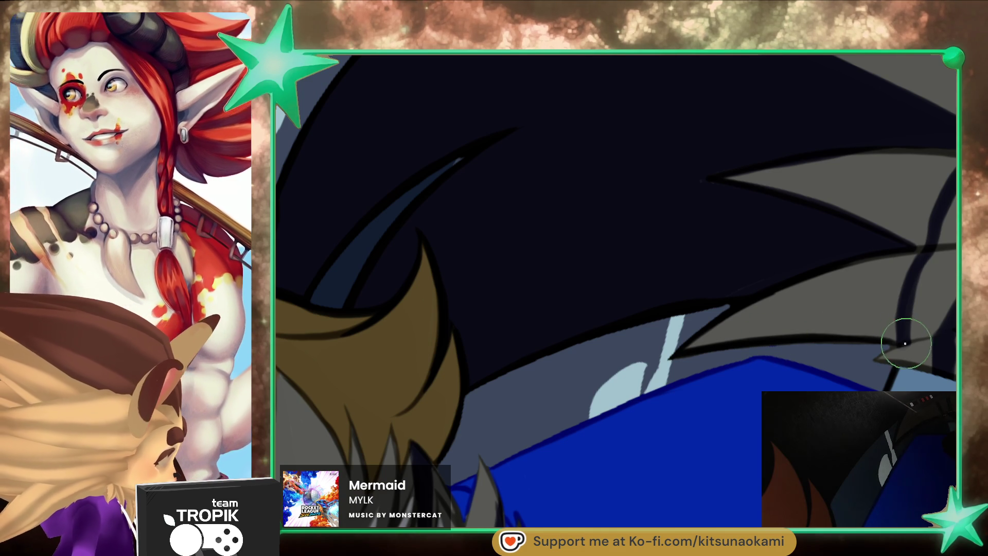
left_click_drag(886, 342, 728, 350)
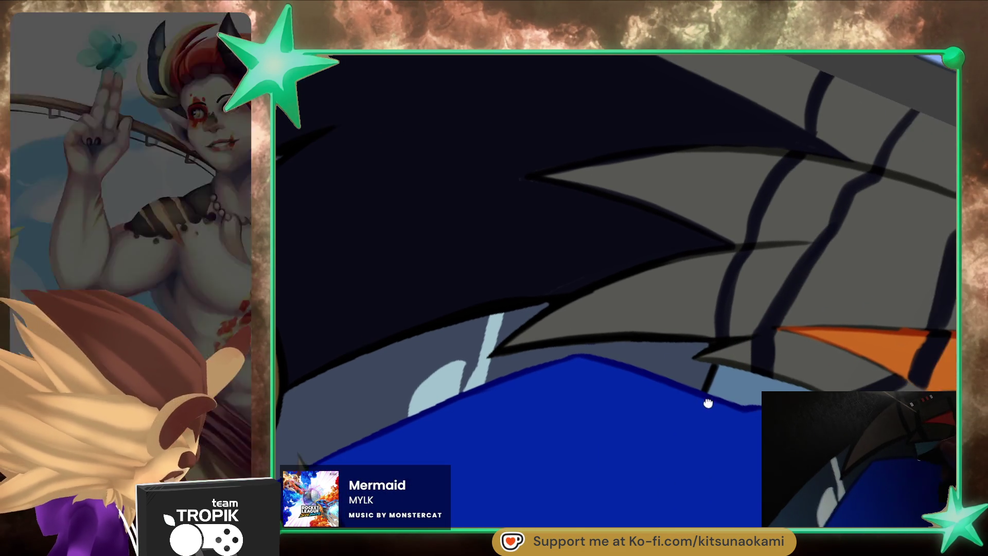
left_click_drag(715, 356, 746, 334)
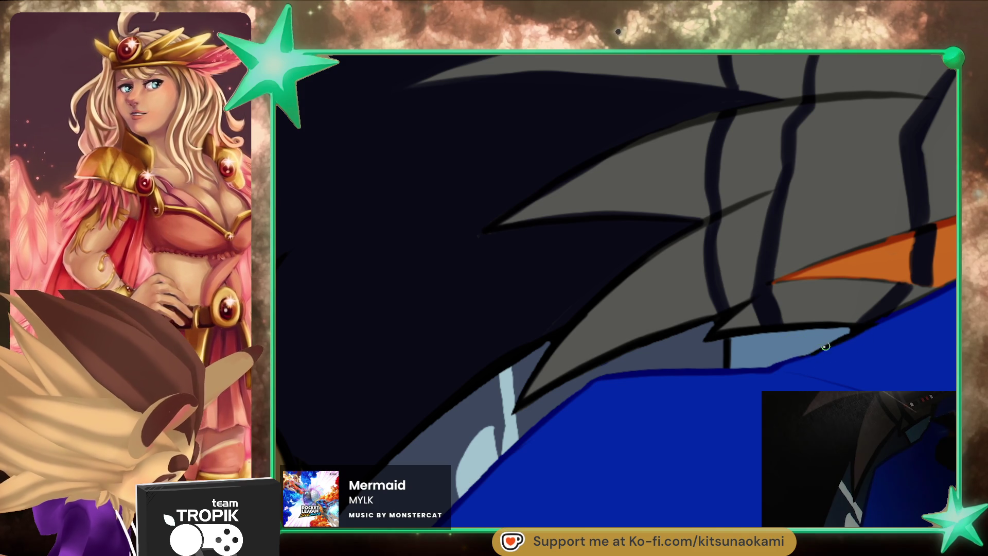
mouse_move(645, 372)
left_mouse_down()
mouse_move(584, 392)
mouse_move(526, 430)
mouse_move(662, 282)
mouse_move(508, 427)
left_mouse_up()
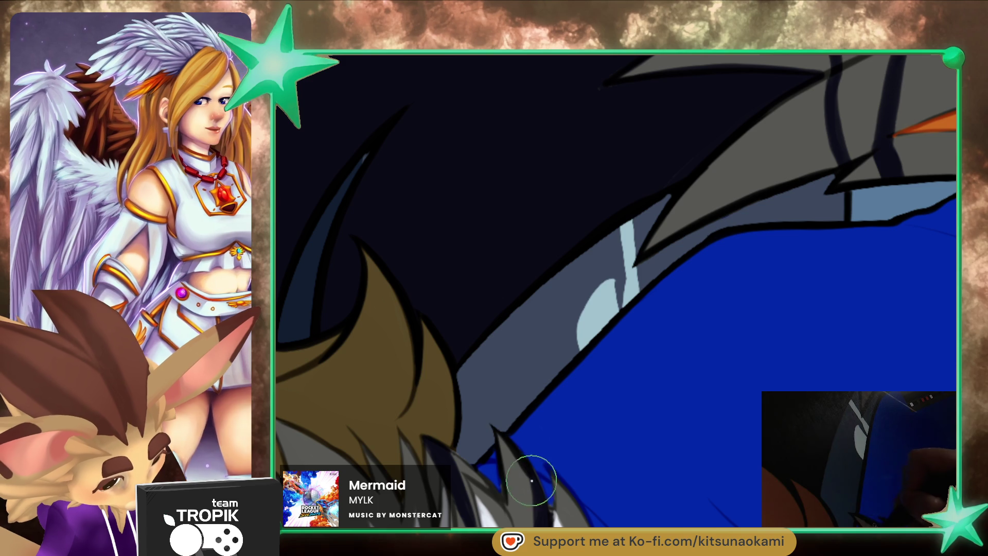
left_click_drag(544, 516, 517, 382)
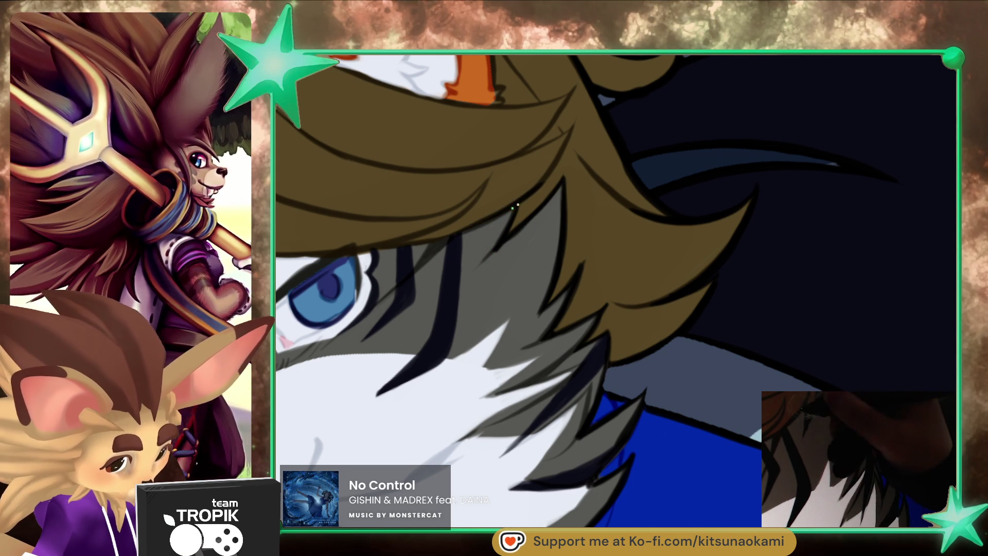
- Zoom onto the eye and darken its inner corner line
key("ctrl+0")
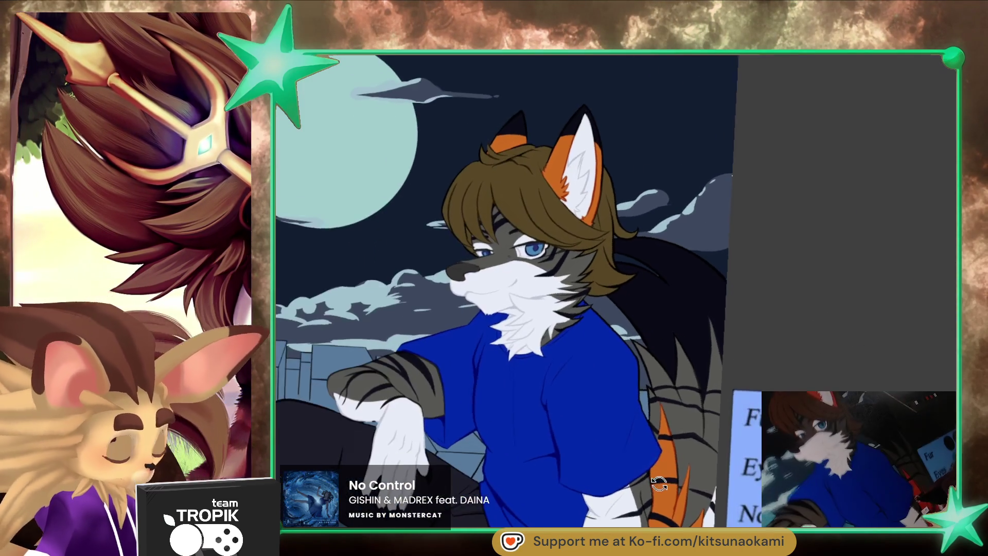
left_click(529, 237)
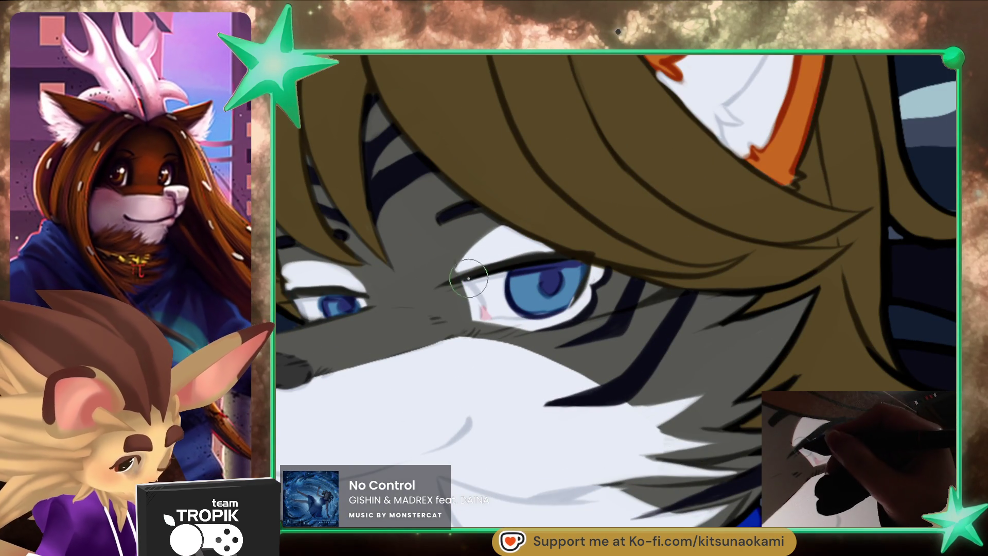
left_click_drag(463, 278, 478, 294)
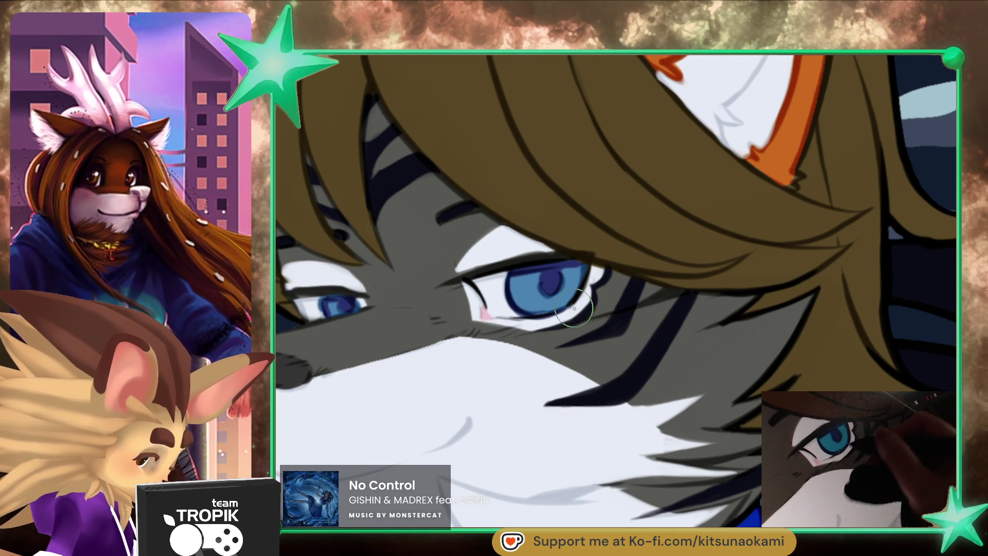
left_click_drag(534, 320, 622, 351)
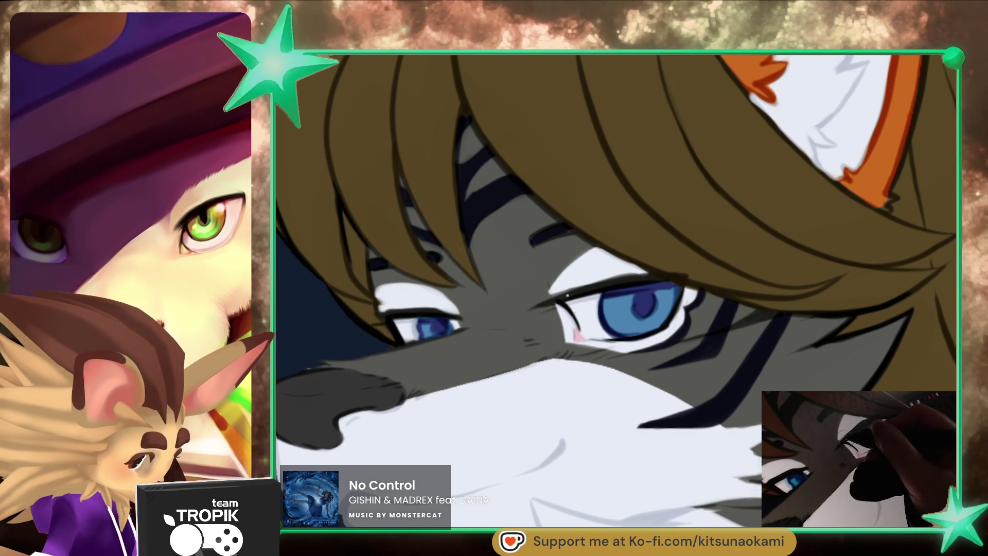
key("bracketleft")
key("bracketleft")
key("bracketleft")
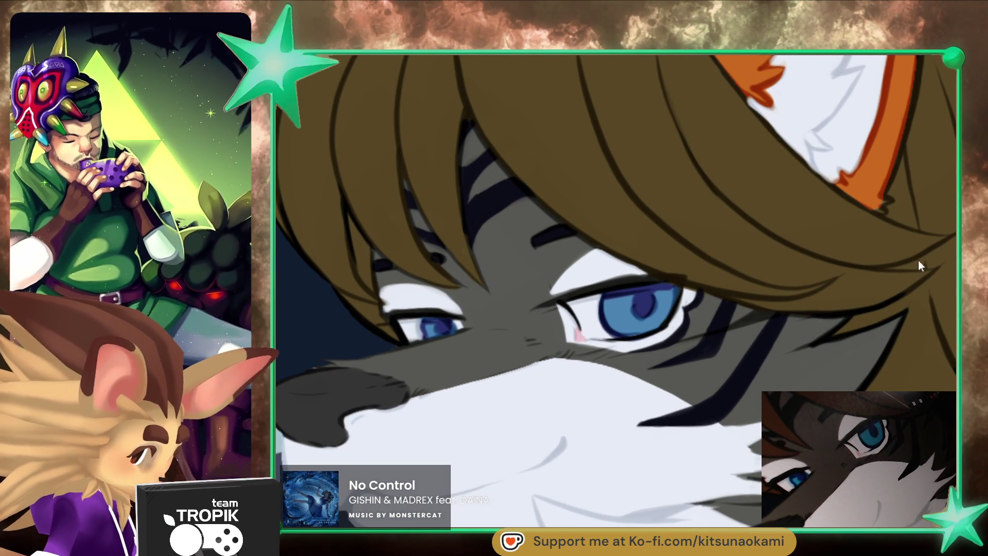
- With a much smaller brush, draw a curved black line on the cheek by the muzzle
left_click_drag(716, 292, 674, 390)
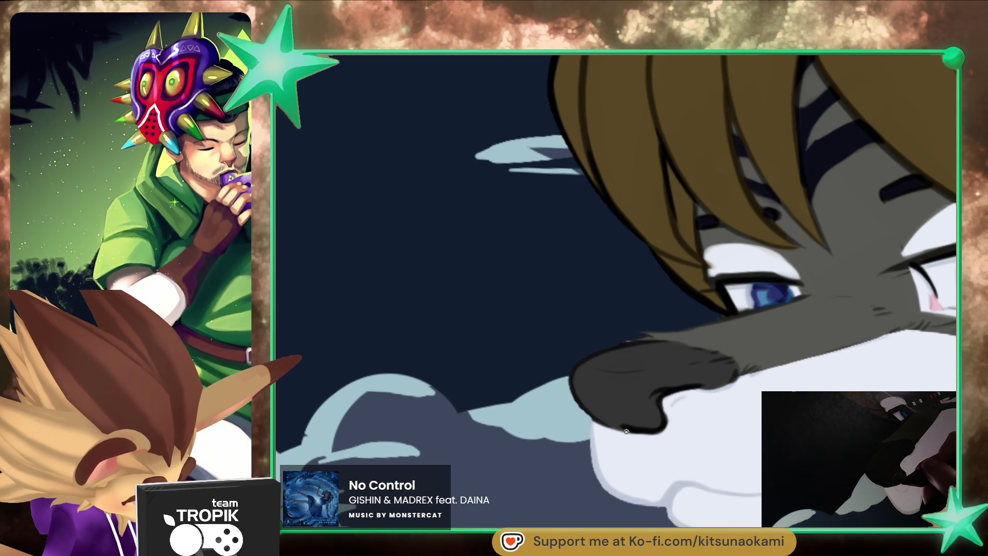
key("bracketleft")
key("bracketleft")
key("bracketleft")
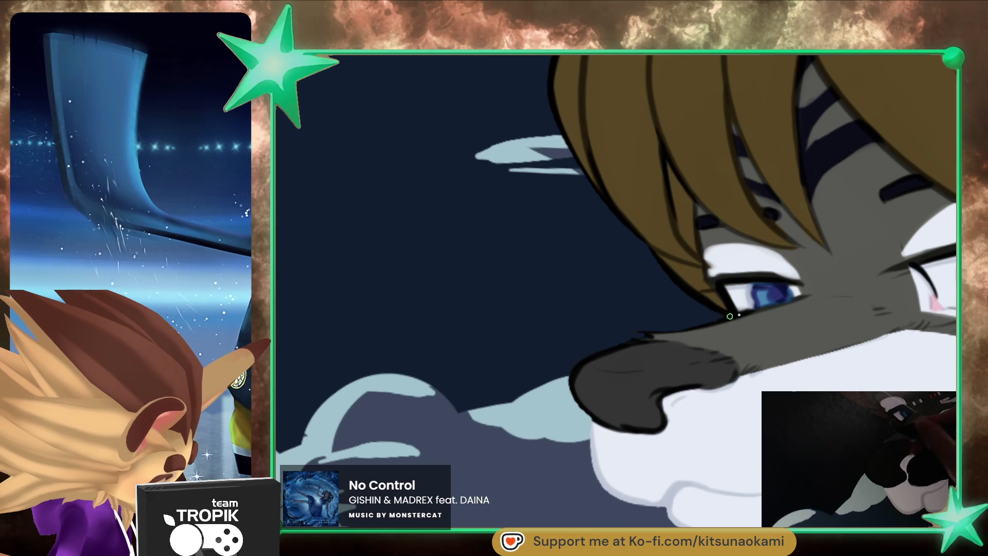
left_click_drag(699, 417, 624, 303)
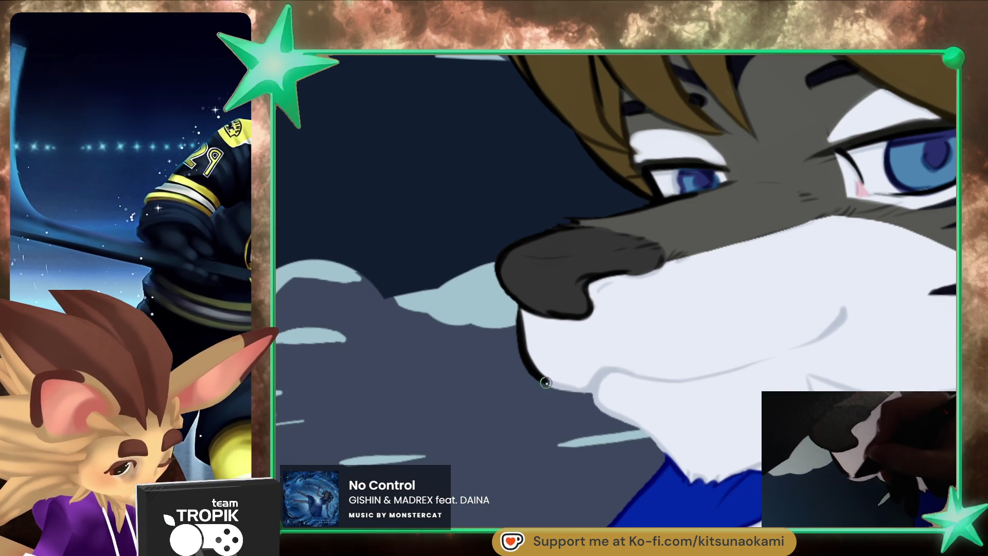
mouse_move(629, 407)
left_mouse_down()
mouse_move(601, 397)
mouse_move(593, 419)
left_mouse_up()
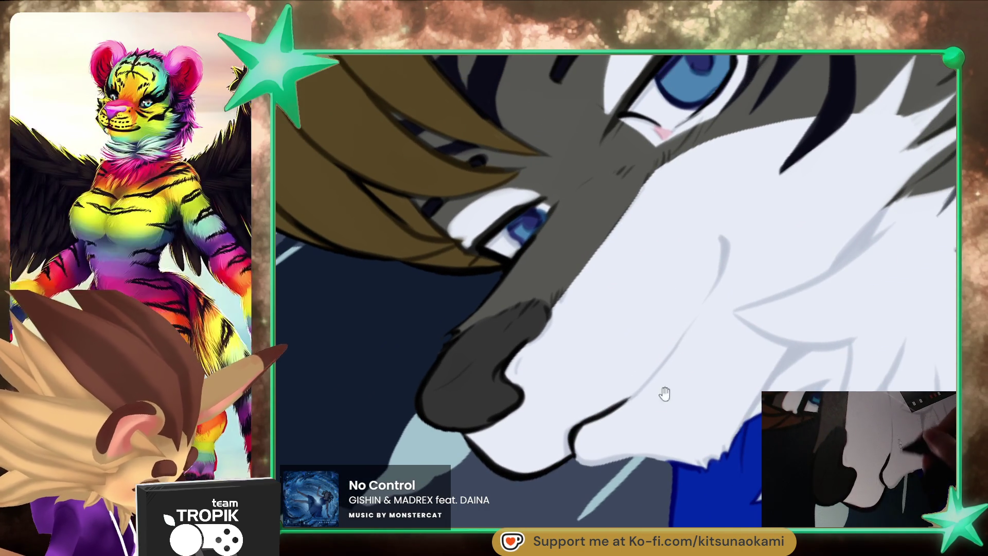
left_click_drag(721, 233, 706, 300)
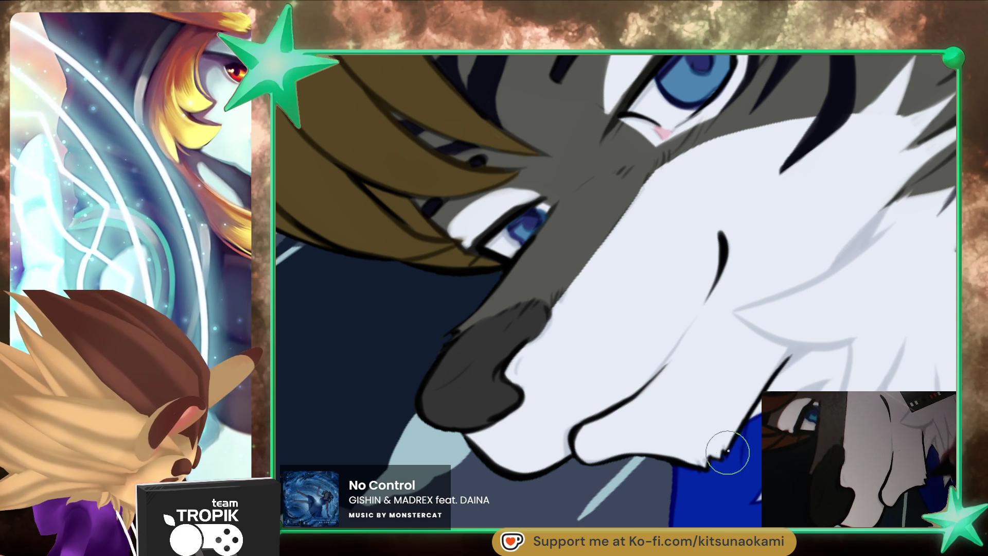
left_click_drag(725, 457, 611, 269)
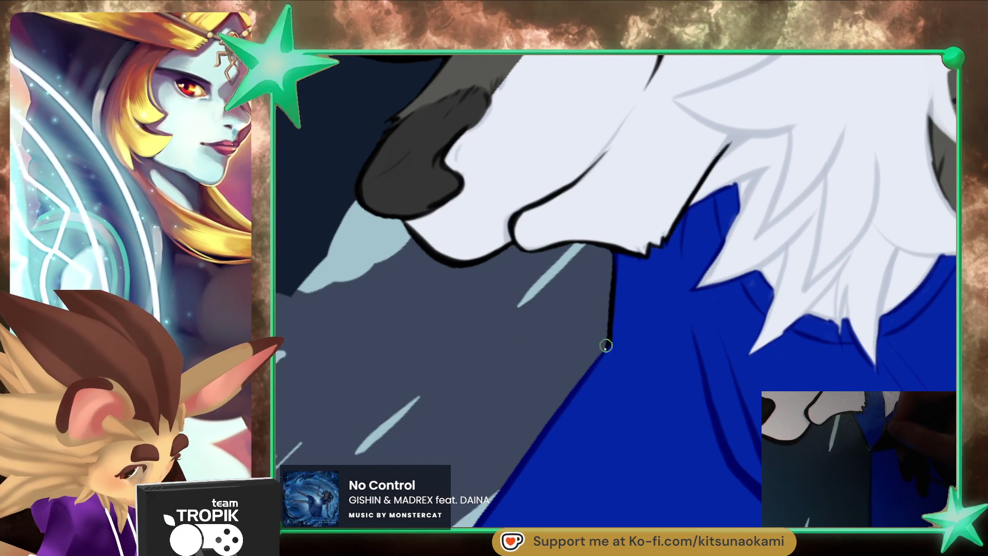
- Ink dark outlines along the blue shirt's edge and the grey hair's lower-left edge
left_click_drag(607, 343, 463, 525)
left_click_drag(607, 360, 633, 265)
left_click_drag(579, 299, 541, 412)
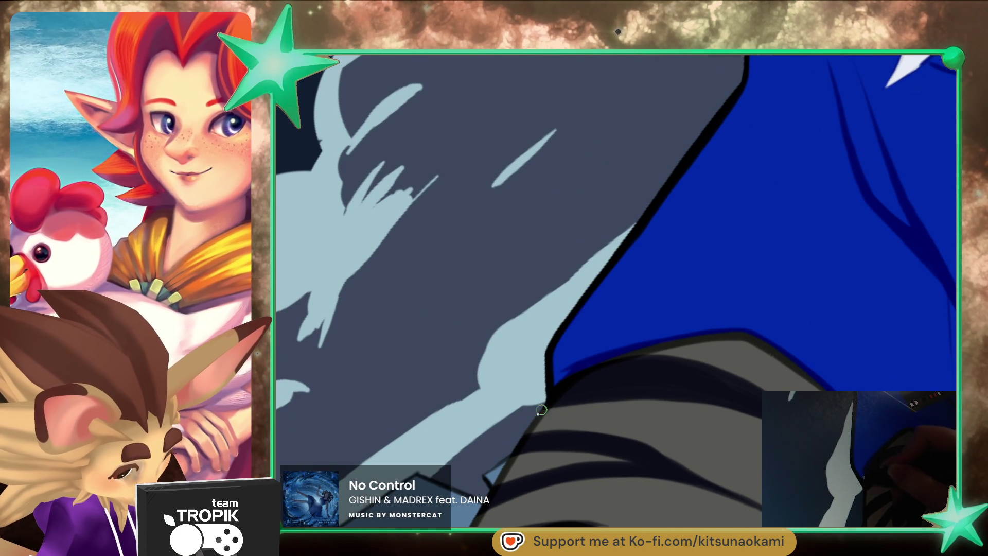
left_click_drag(514, 480, 590, 227)
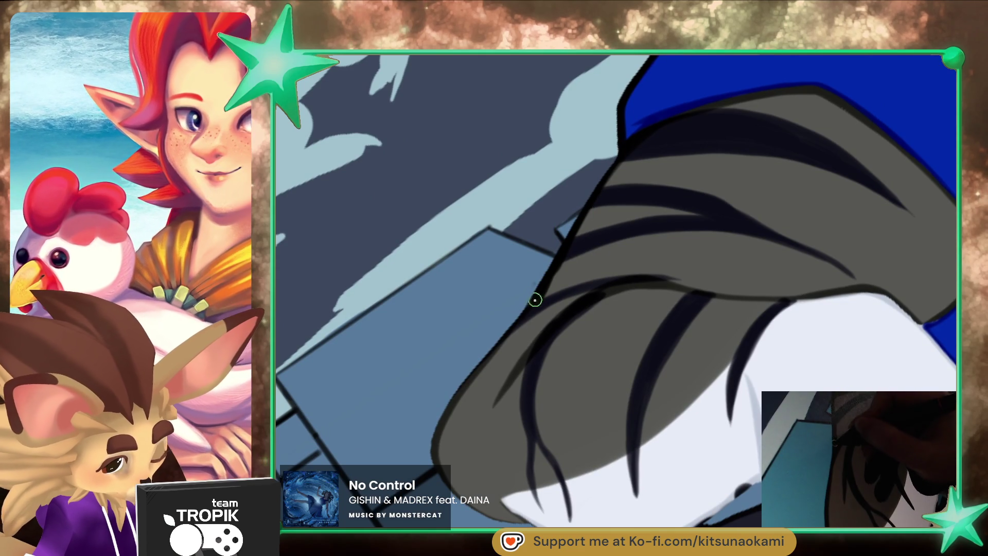
mouse_move(537, 298)
left_mouse_down()
mouse_move(591, 522)
mouse_move(580, 225)
mouse_move(549, 308)
left_mouse_up()
- With a larger brush, ink the grey/blue collar edge and the shirt's border with the dark trousers
mouse_move(641, 466)
left_mouse_down()
mouse_move(731, 476)
mouse_move(643, 453)
mouse_move(571, 271)
left_mouse_up()
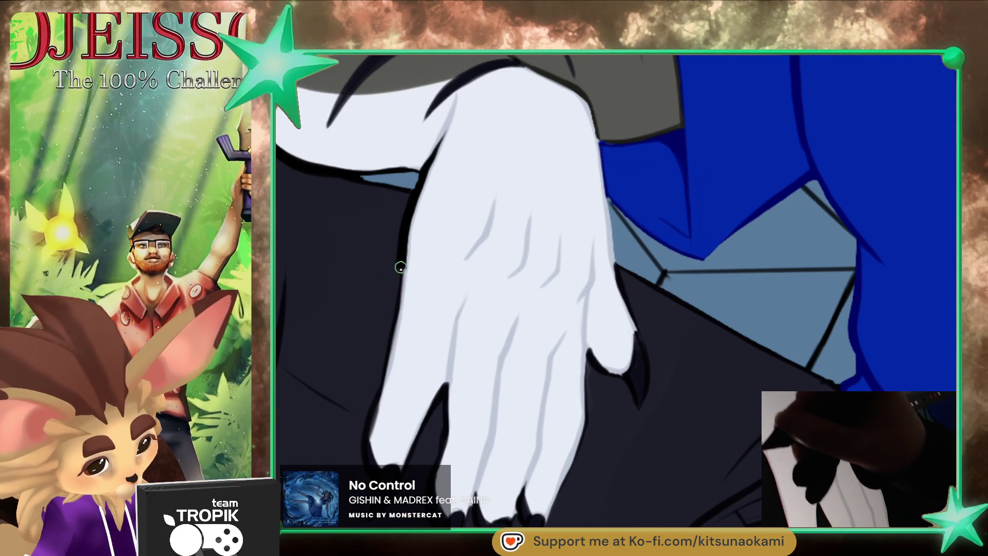
key("bracketright")
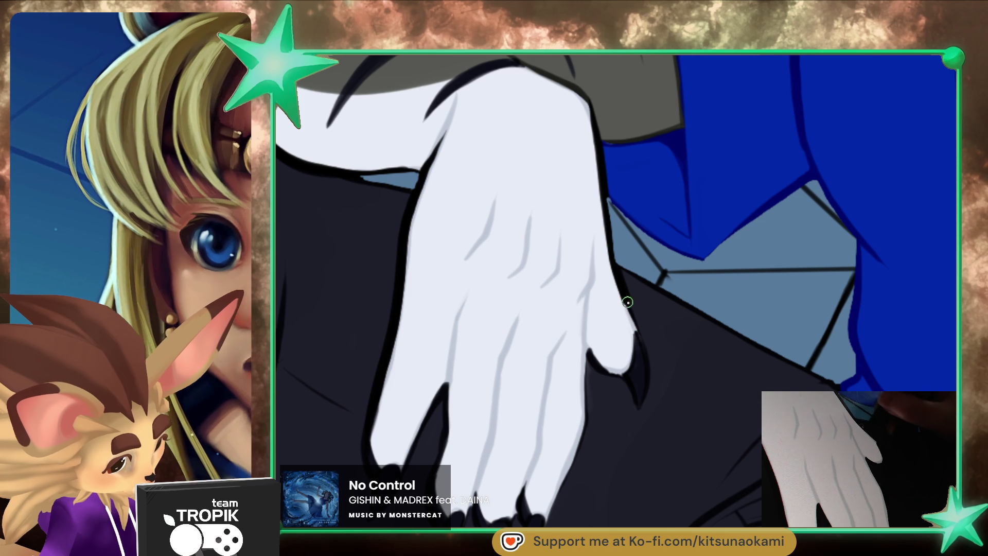
left_click_drag(647, 359, 506, 329)
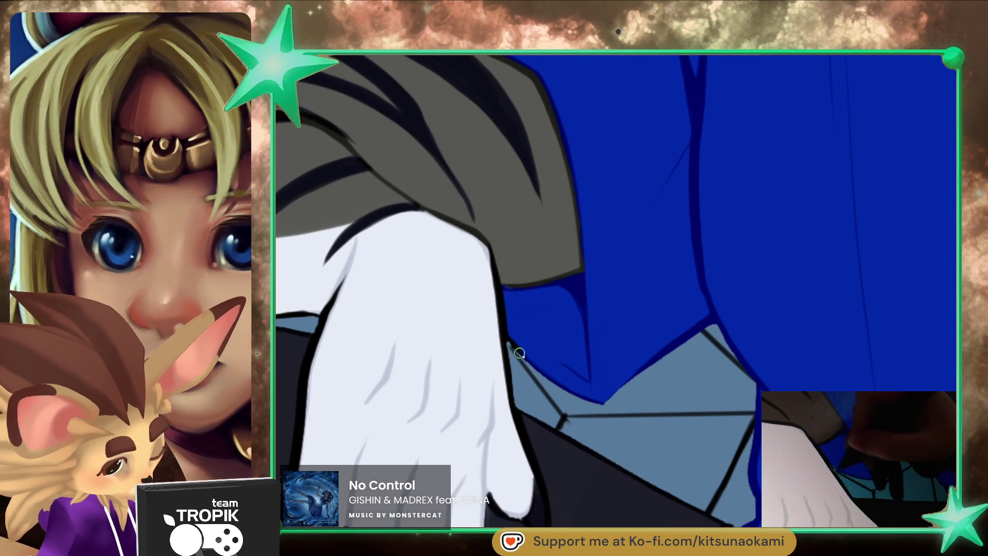
left_click_drag(609, 424, 600, 178)
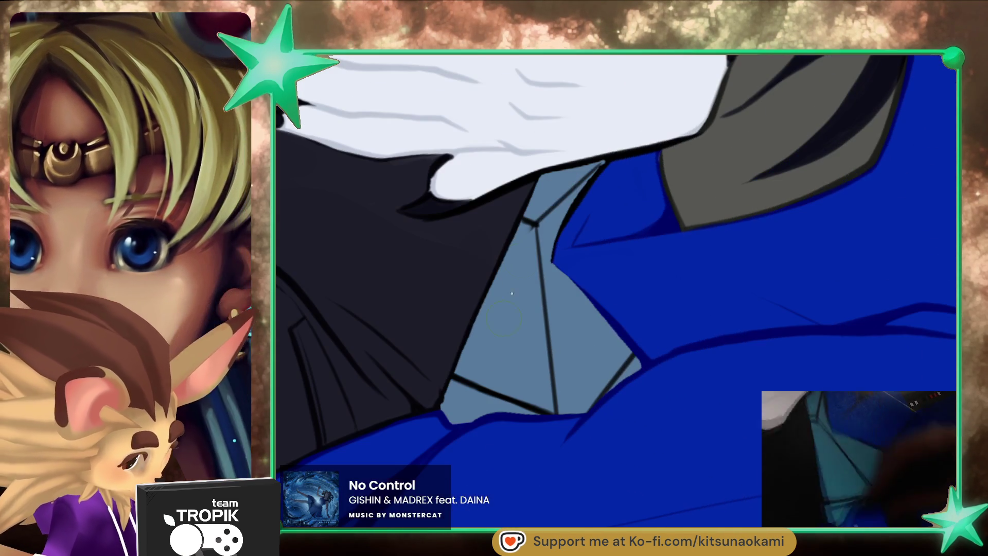
left_click_drag(553, 260, 581, 192)
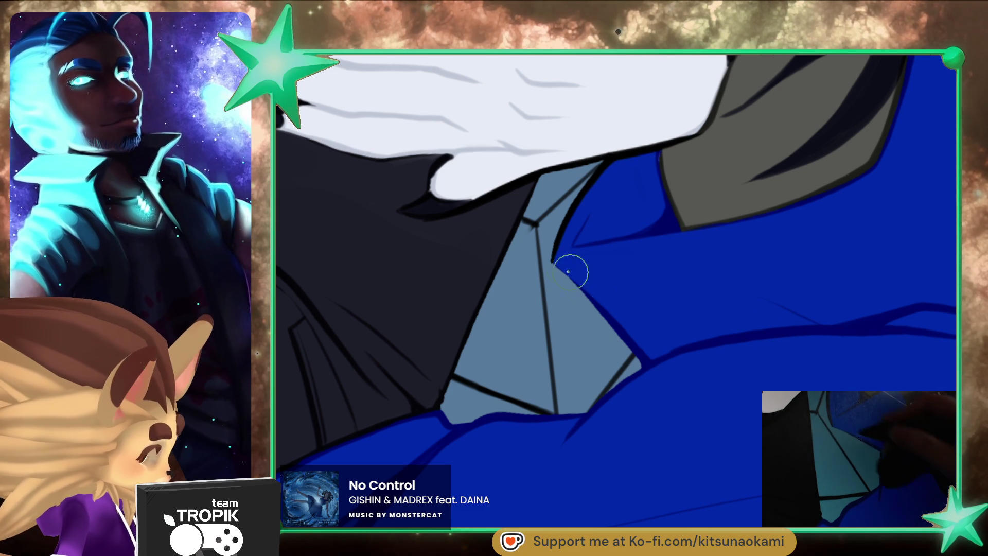
key("ctrl+[")
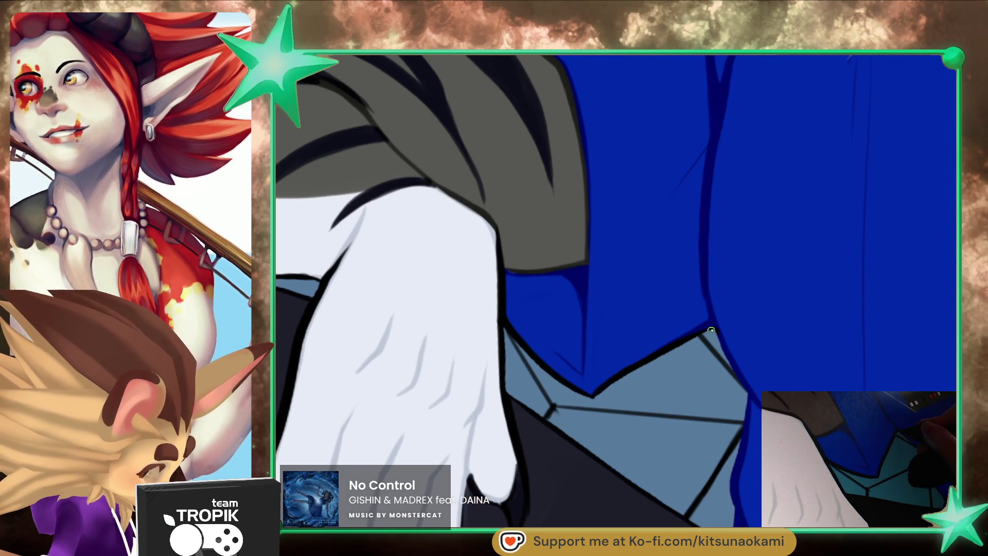
mouse_move(664, 349)
left_mouse_down()
mouse_move(589, 279)
mouse_move(618, 354)
left_mouse_up()
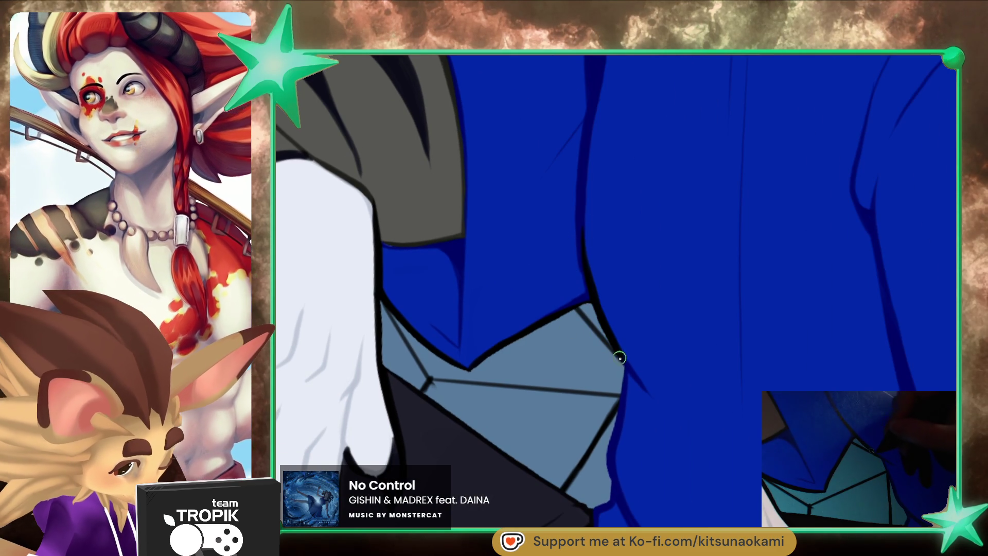
mouse_move(623, 407)
left_mouse_down()
mouse_move(609, 464)
mouse_move(617, 358)
left_mouse_up()
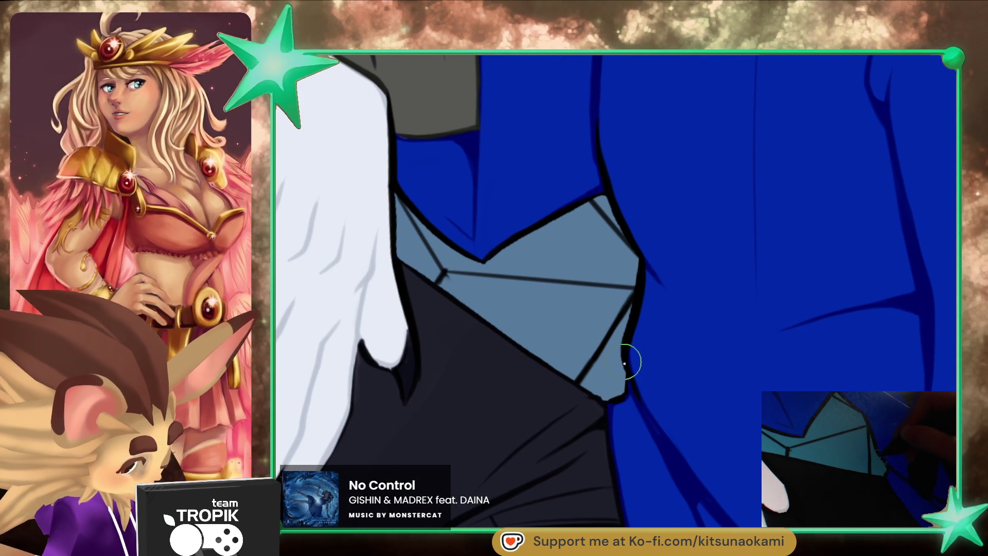
left_click_drag(627, 367, 533, 120)
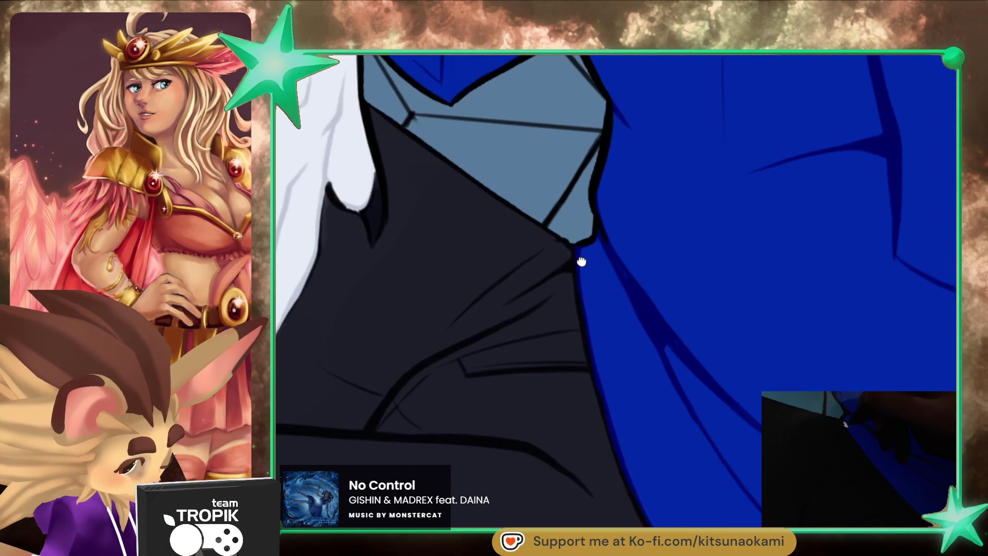
left_click_drag(542, 224, 636, 469)
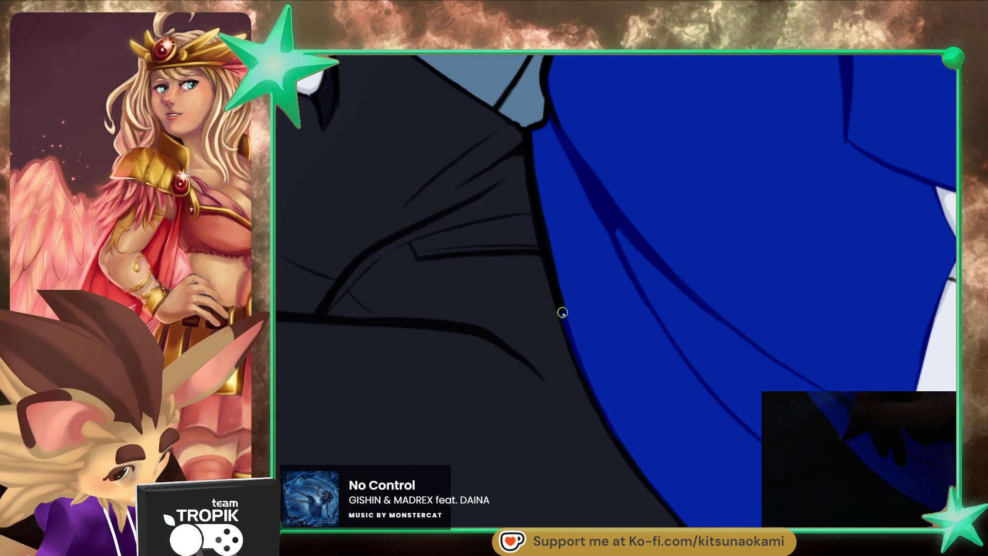
- Re-ink the shirt/trousers outline and the edge between blue shirt and white fur
left_click_drag(638, 360, 463, 257)
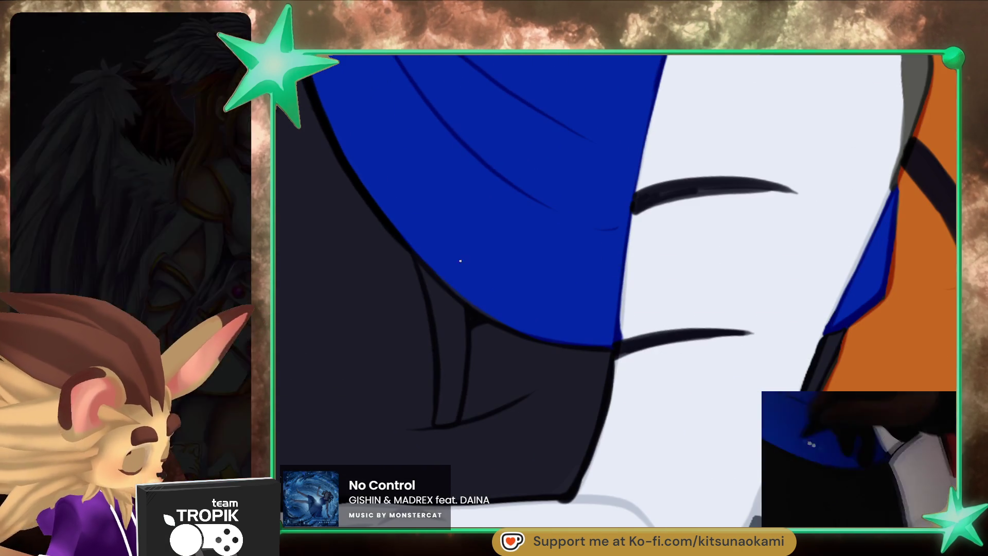
left_click_drag(516, 330, 582, 345)
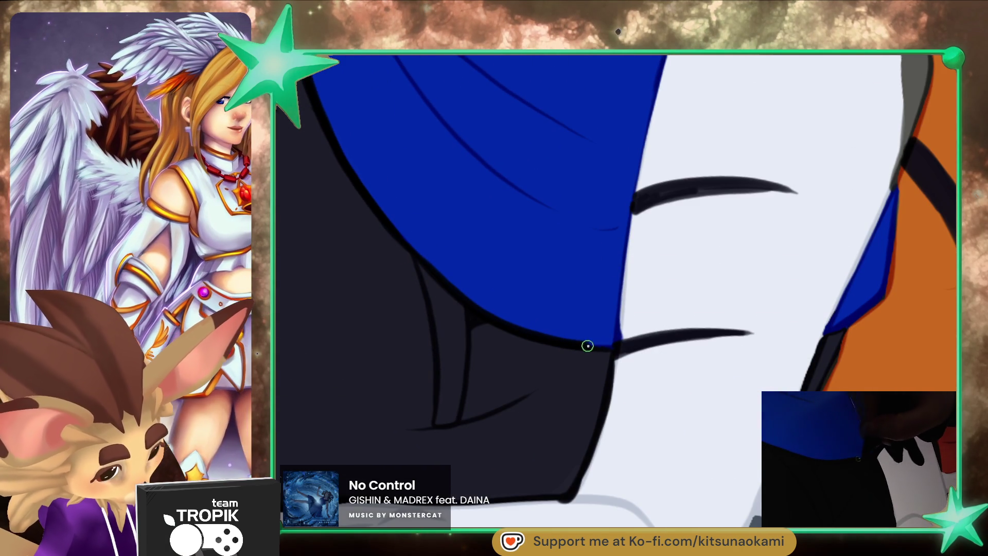
left_click_drag(686, 342, 579, 145)
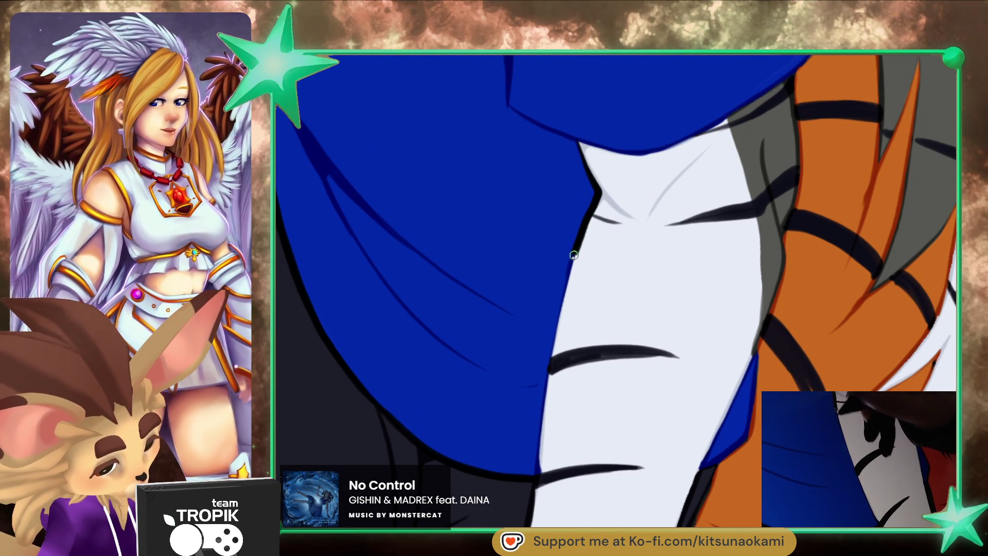
left_click_drag(575, 250, 538, 466)
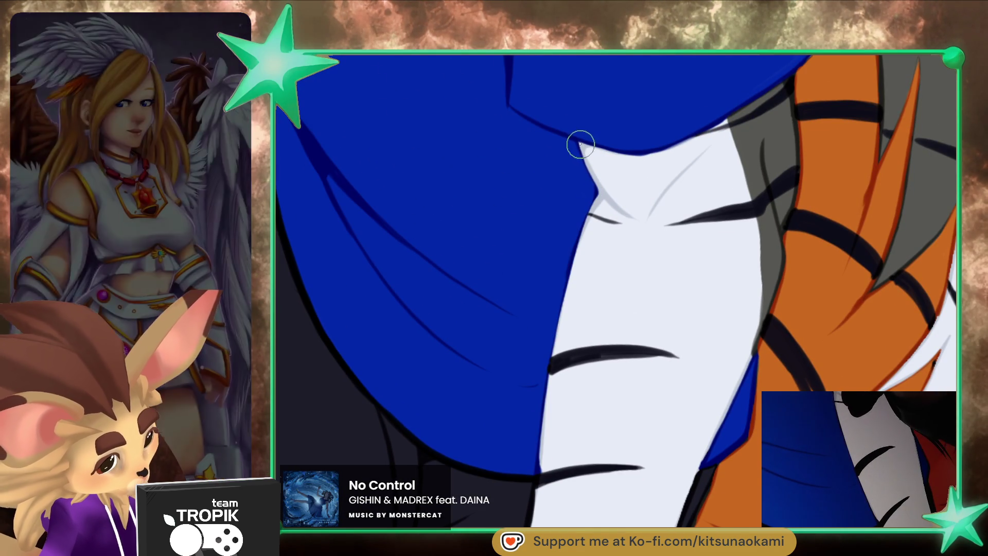
left_click_drag(589, 220, 535, 519)
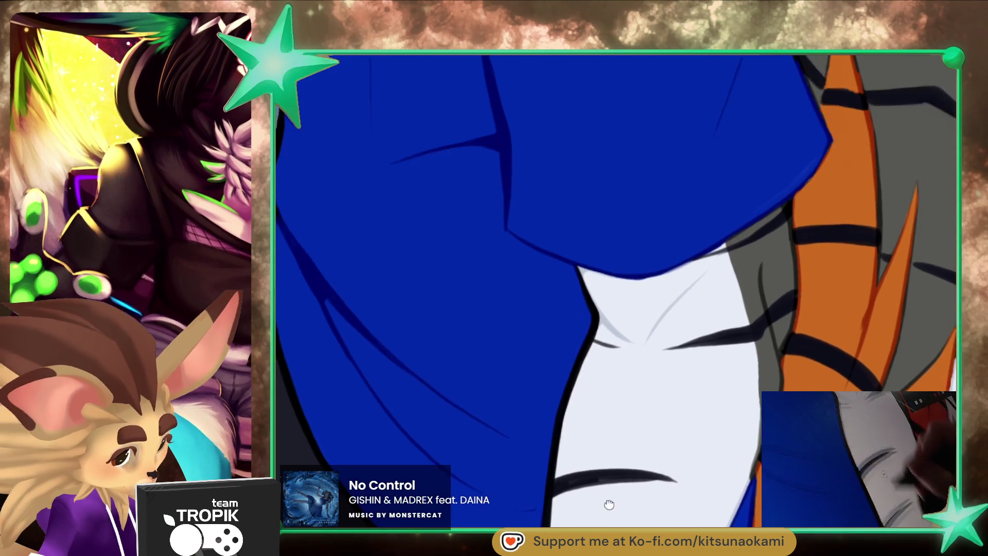
- Ink along the shirt fold near the white hair, then follow the shirt tip over the tail stripes
mouse_move(570, 414)
left_mouse_down()
mouse_move(589, 310)
mouse_move(498, 320)
left_mouse_up()
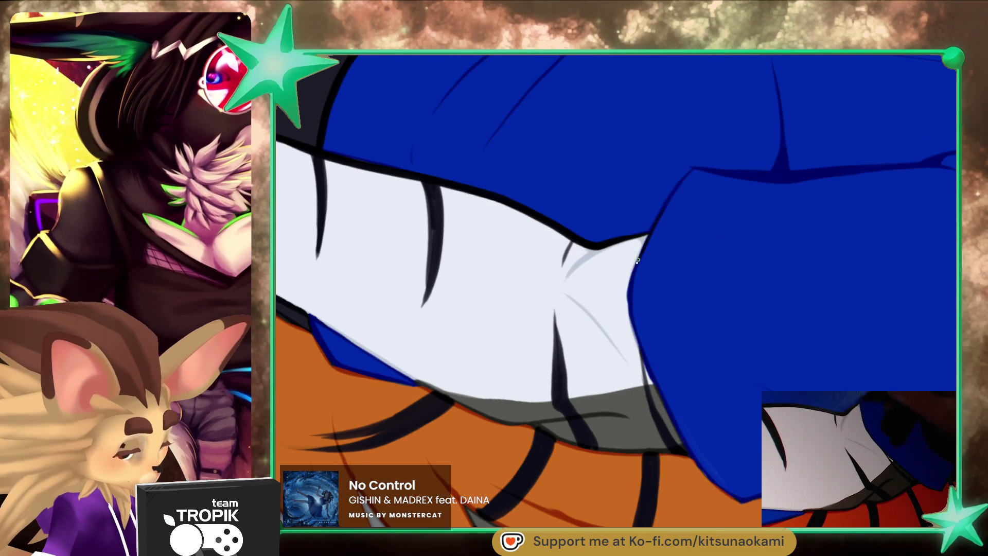
mouse_move(678, 241)
left_mouse_down()
mouse_move(441, 342)
mouse_move(640, 315)
left_mouse_up()
left_click_drag(478, 331, 644, 314)
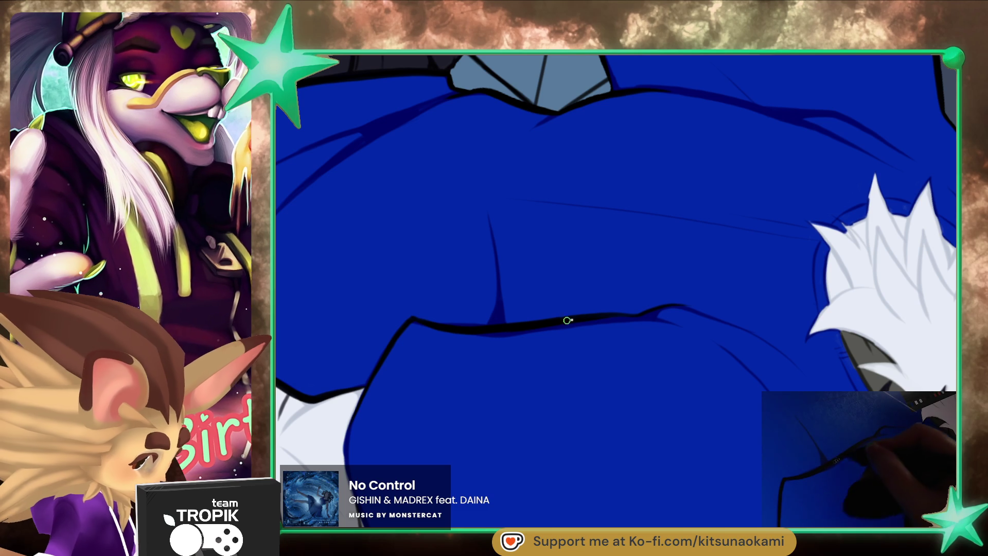
mouse_move(723, 335)
left_mouse_down()
mouse_move(676, 420)
mouse_move(640, 261)
left_mouse_up()
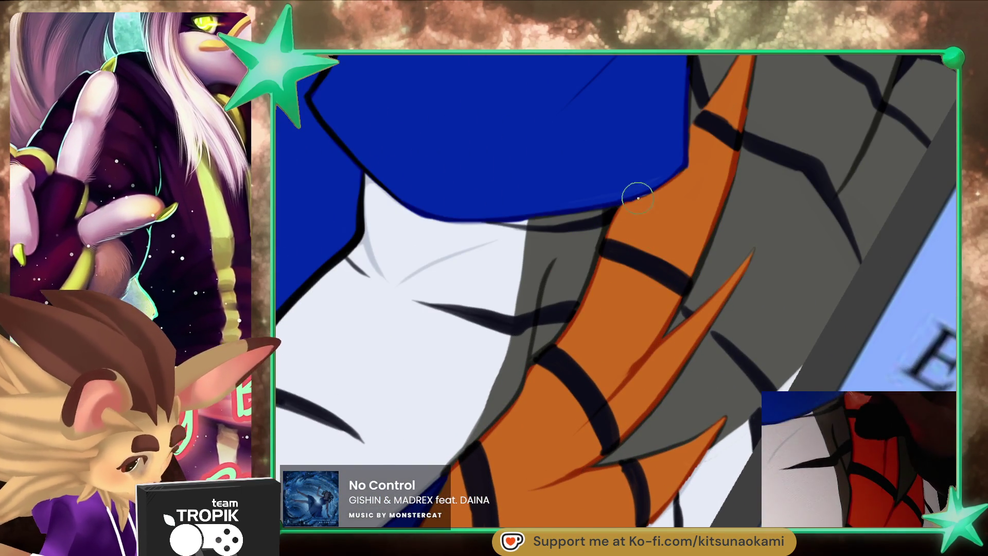
left_click_drag(635, 194, 569, 432)
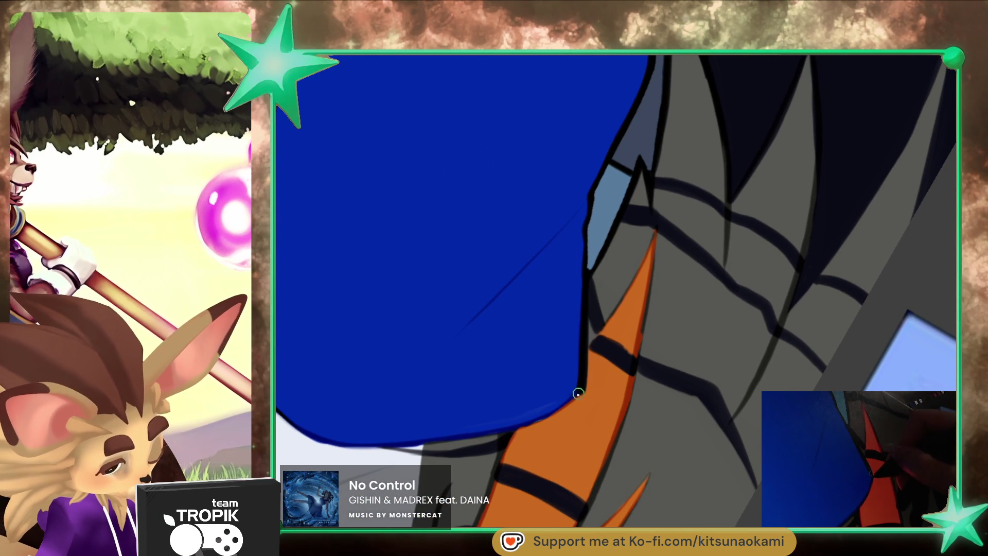
left_click_drag(497, 514, 592, 299)
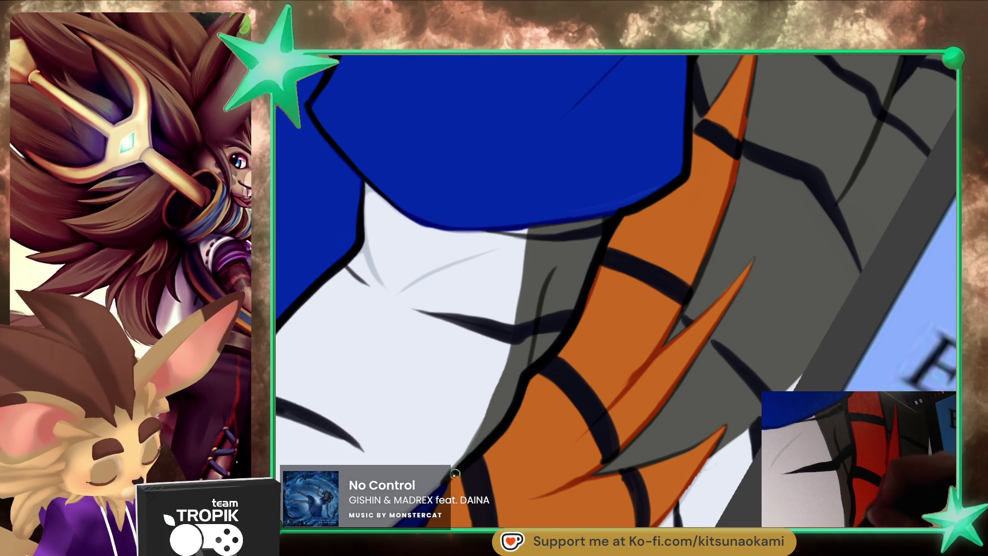
left_click_drag(467, 490, 577, 304)
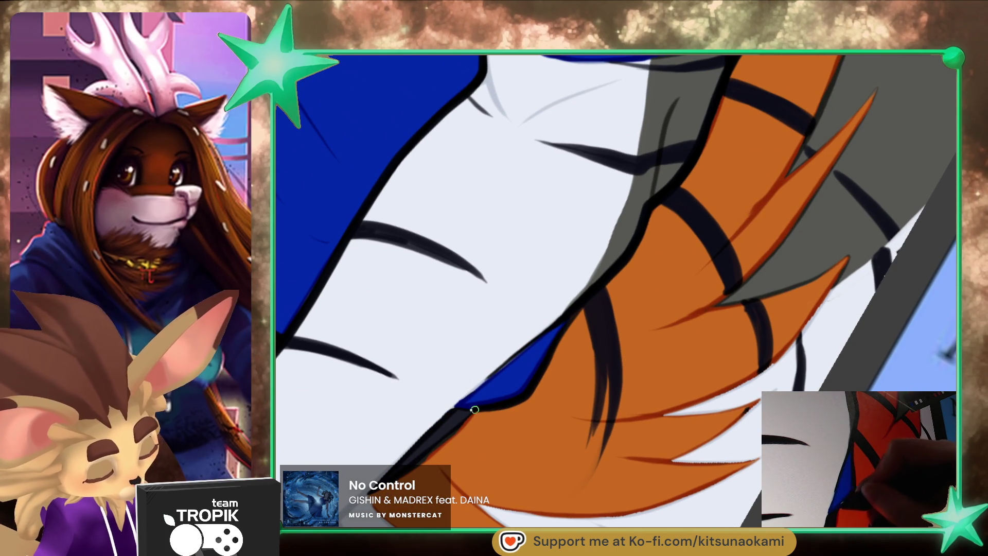
left_click_drag(480, 408, 578, 343)
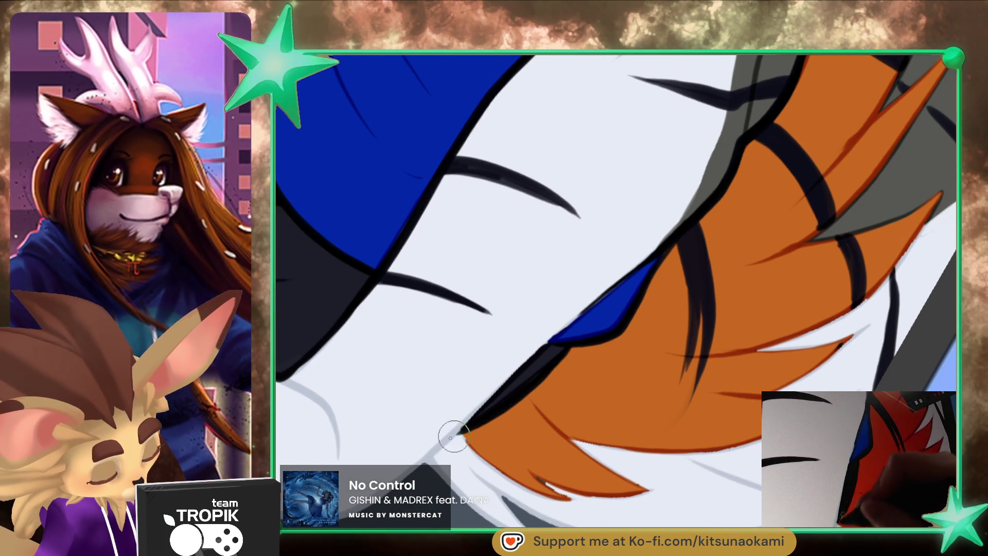
left_click_drag(457, 435, 551, 393)
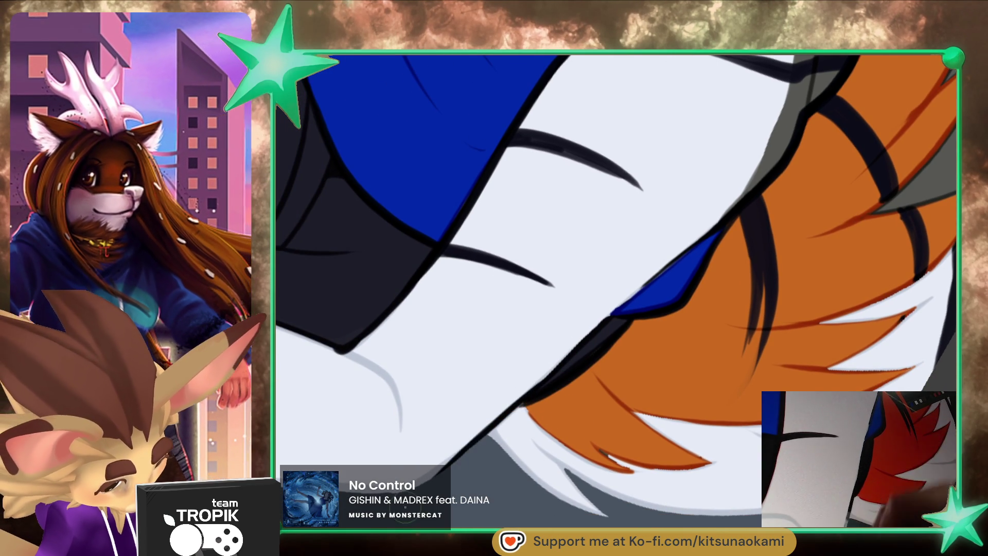
left_click_drag(521, 399, 562, 495)
scroll(728, 474, "up", 3)
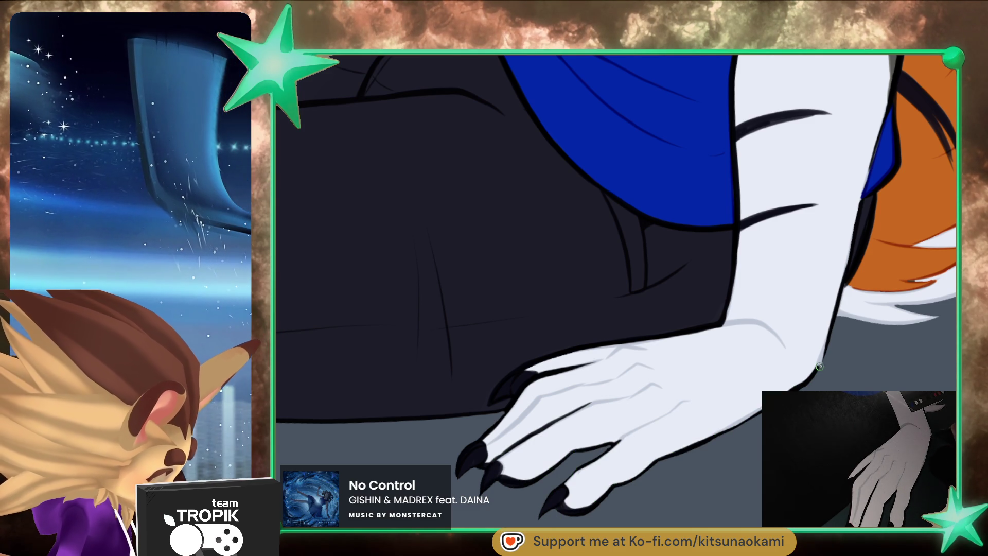
left_click(839, 380)
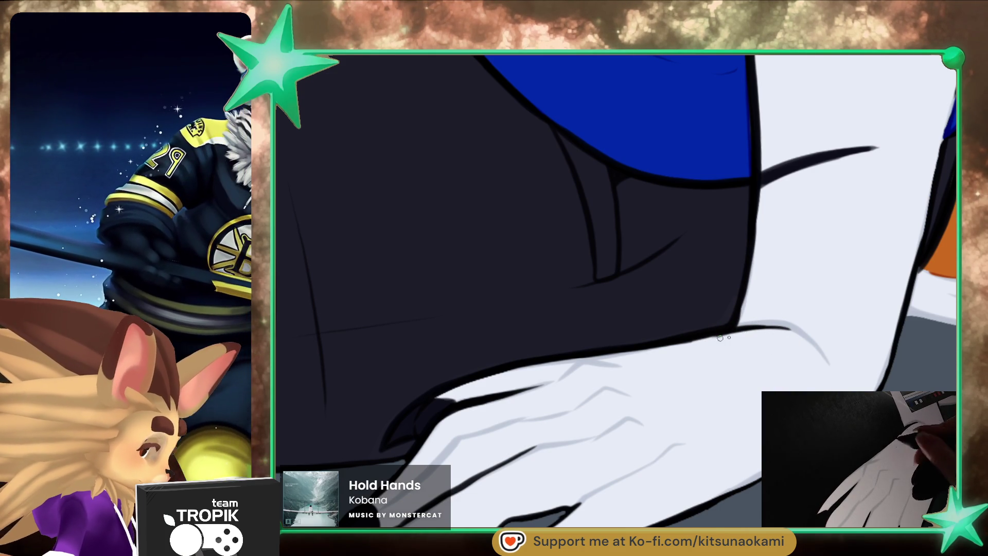
left_click_drag(686, 346, 687, 507)
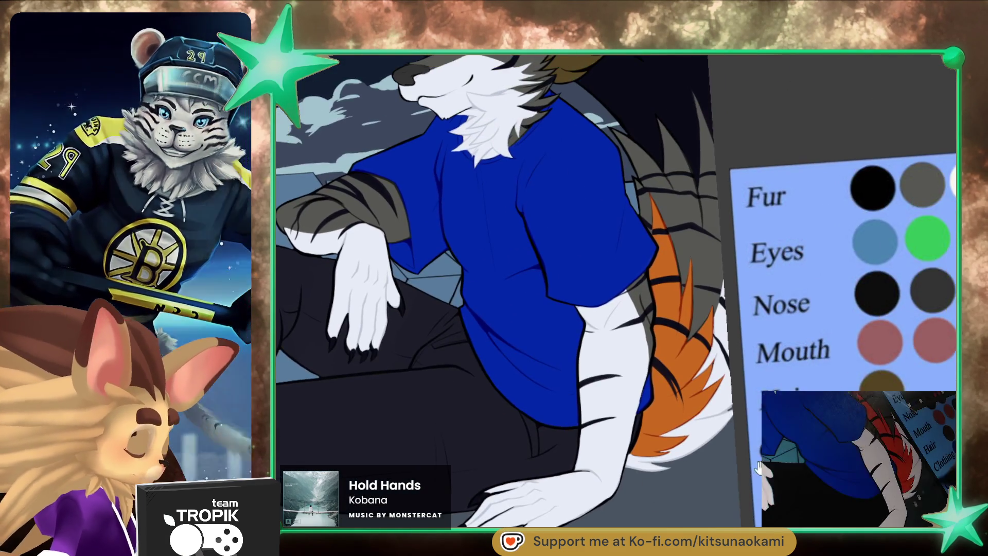
key("ctrl+0")
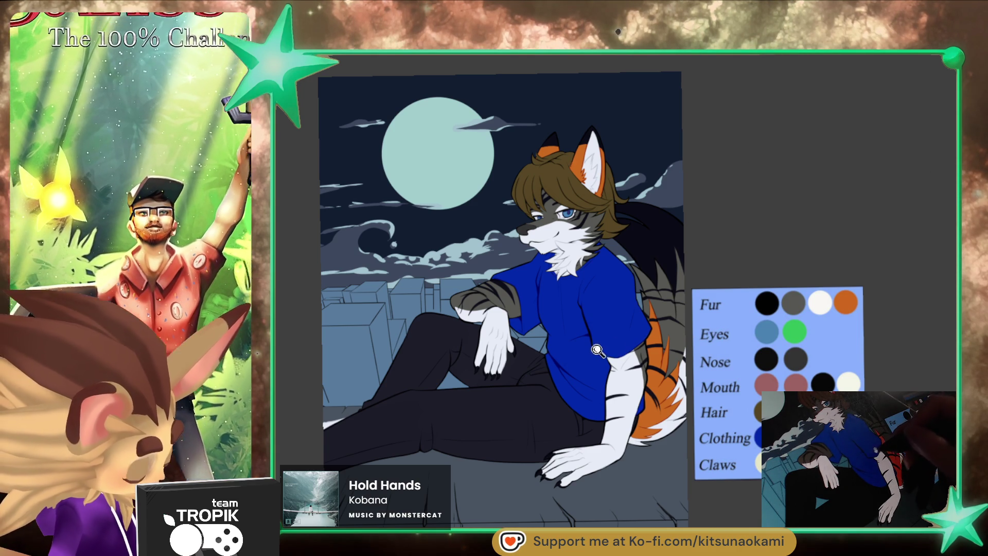
left_click(601, 348)
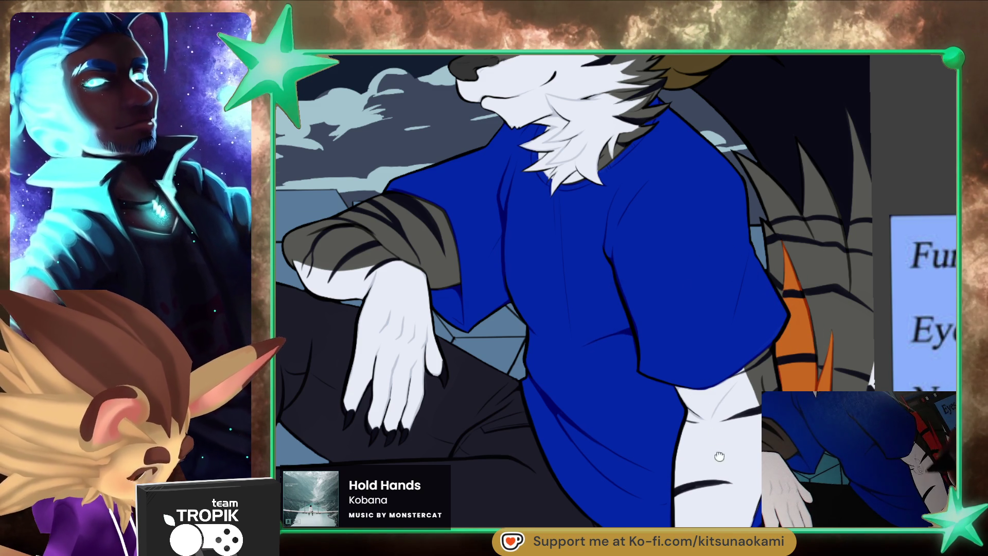
- Paint soft darker blue shadow on the shirt's back and waist, resizing the brush as needed
left_click_drag(718, 452, 718, 391)
left_click_drag(696, 489, 560, 238)
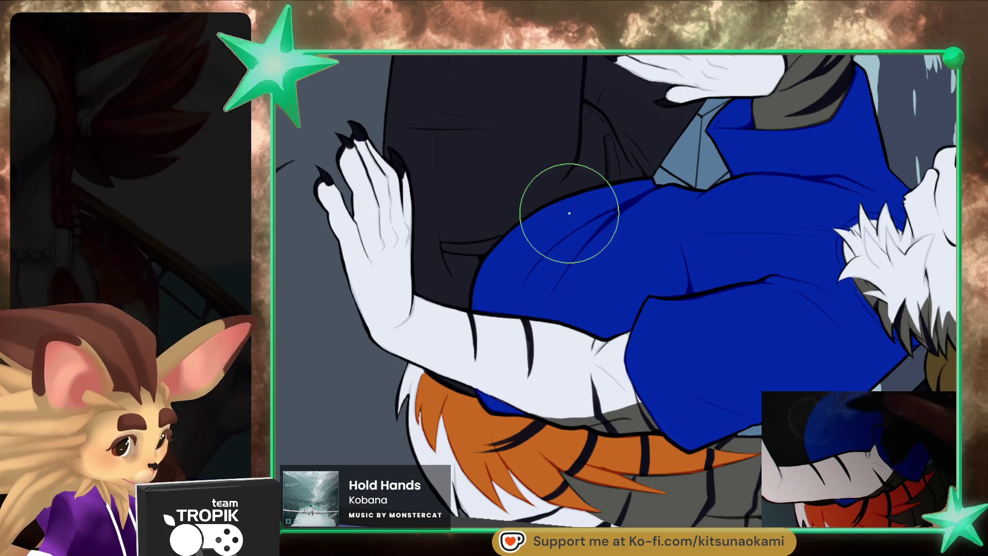
key("bracketleft")
key("bracketleft")
key("bracketleft")
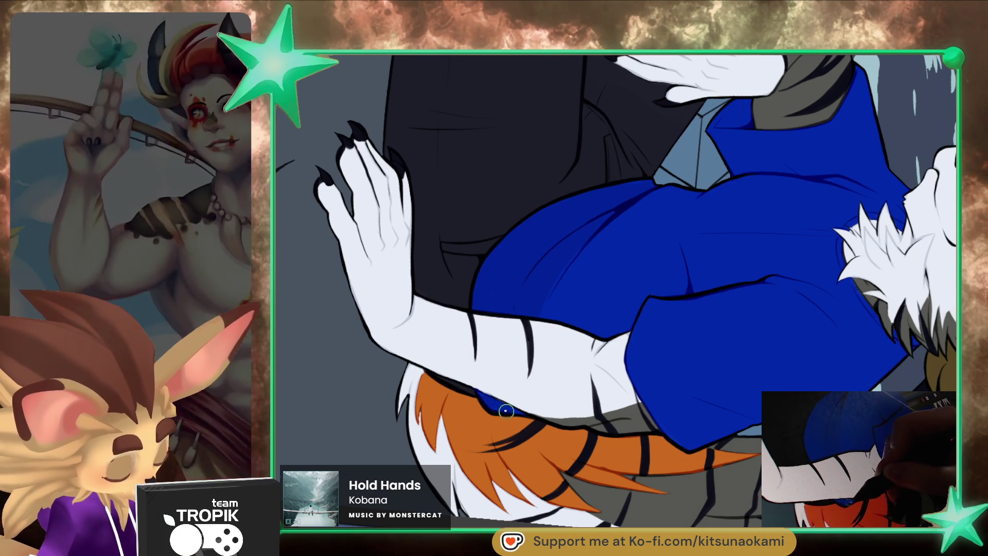
key("bracketright")
key("bracketright")
key("bracketright")
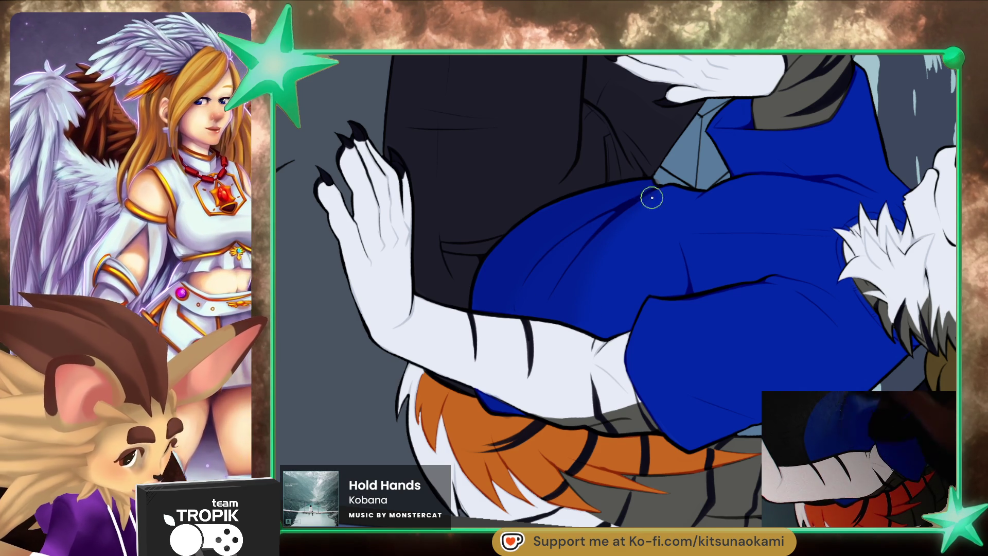
key("ctrl+0")
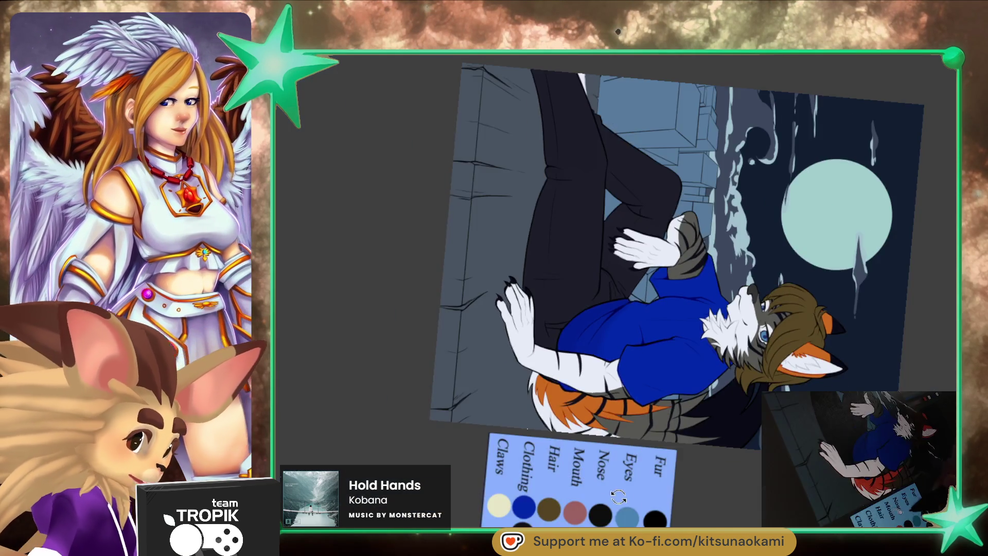
- Shade the side of the blue shirt with a darker tone
scroll(673, 348, "up", 3)
scroll(672, 348, "up", 3)
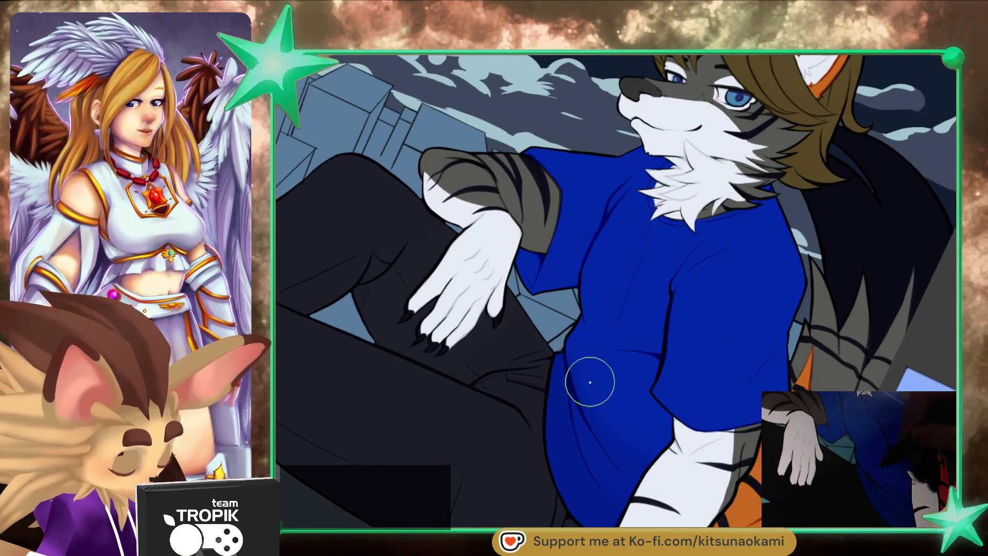
scroll(621, 430, "down", 3)
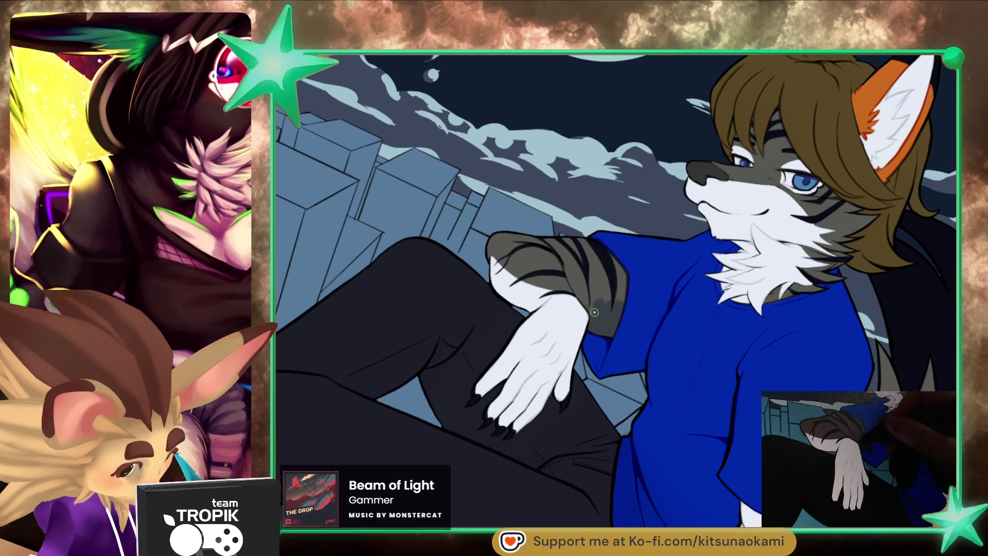
key("bracketright")
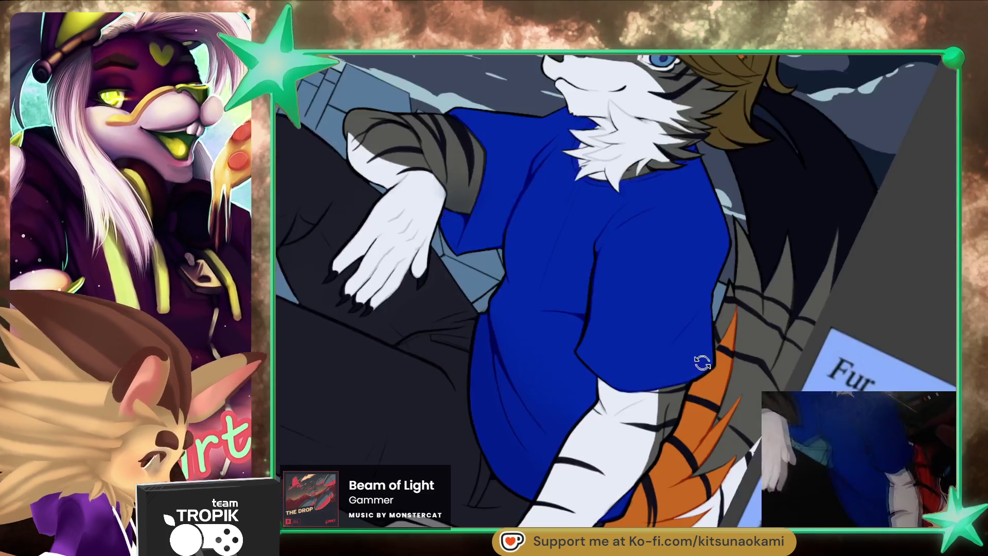
left_click_drag(489, 334, 327, 356)
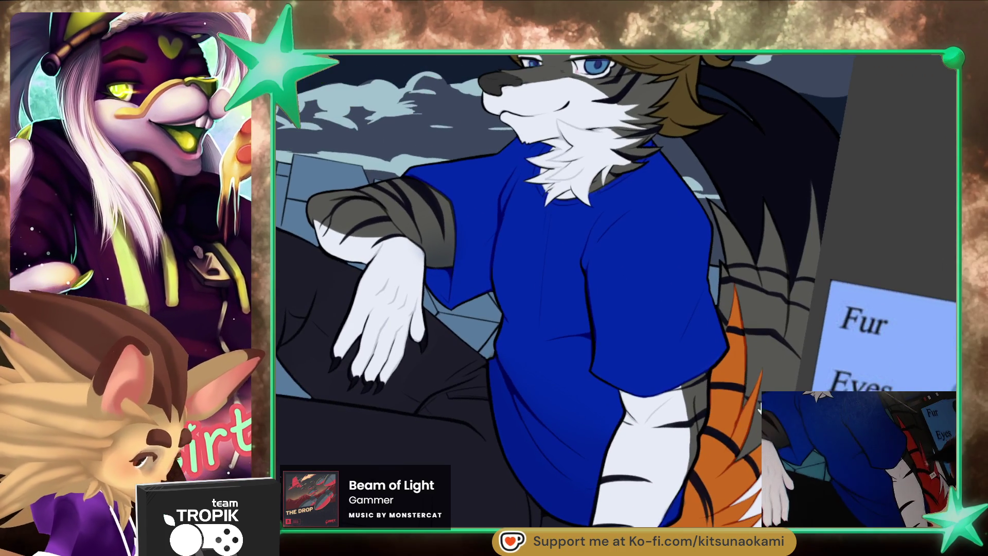
key("bracketleft")
key("bracketleft")
key("bracketleft")
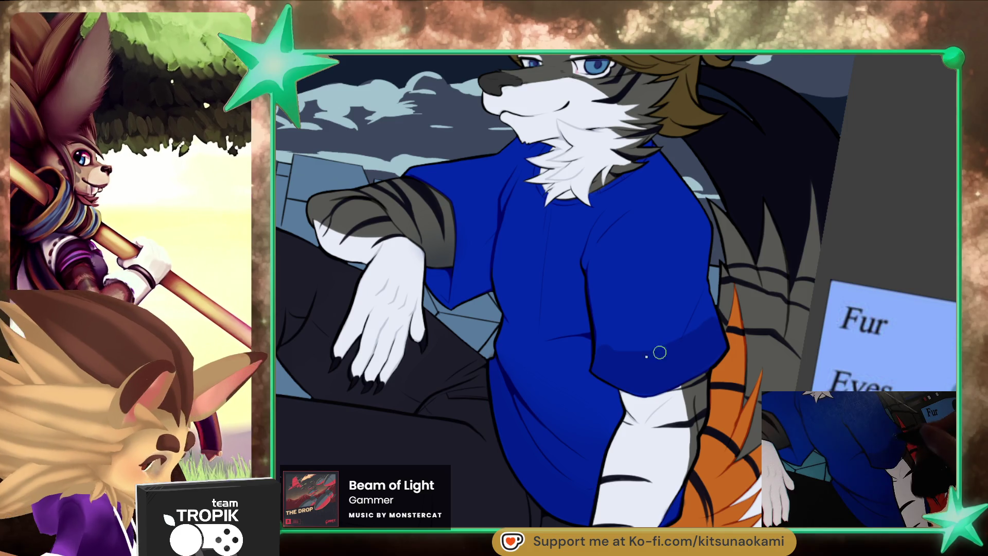
key("bracketright")
key("bracketright")
key("bracketright")
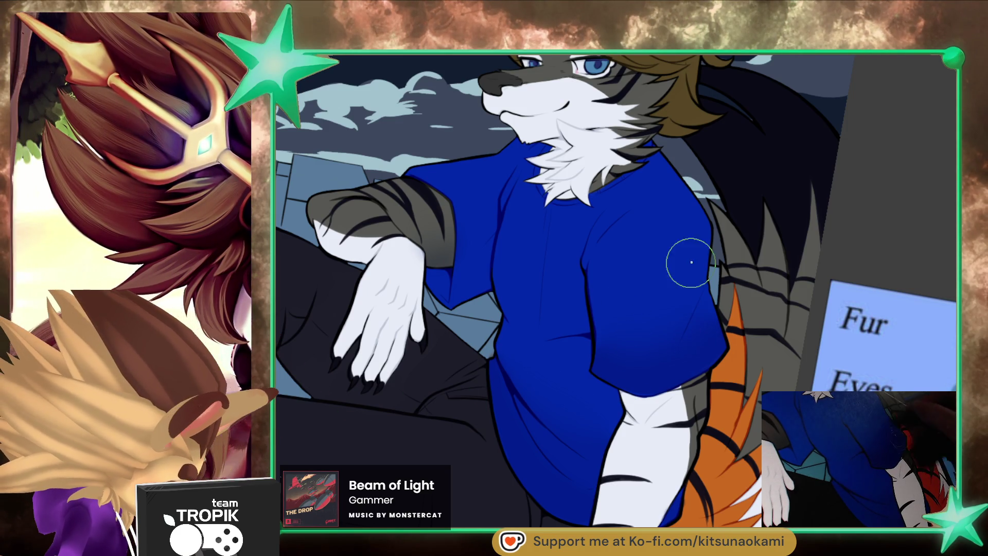
key("bracketleft")
key("bracketleft")
key("bracketleft")
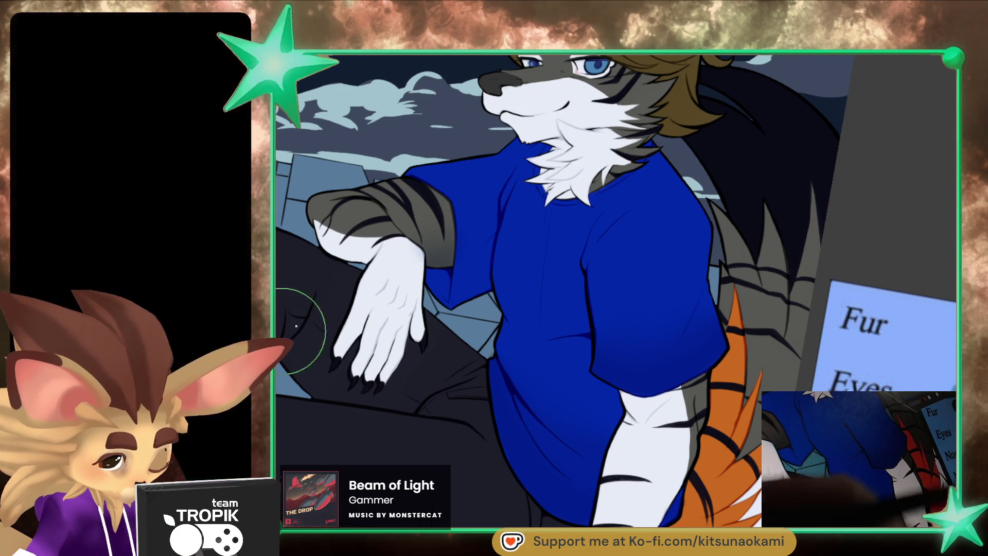
left_click_drag(463, 257, 476, 286)
- Deepen the shadows on the fingers of the hand resting on the knee with a fine brush
key("bracketright")
key("bracketright")
key("bracketright")
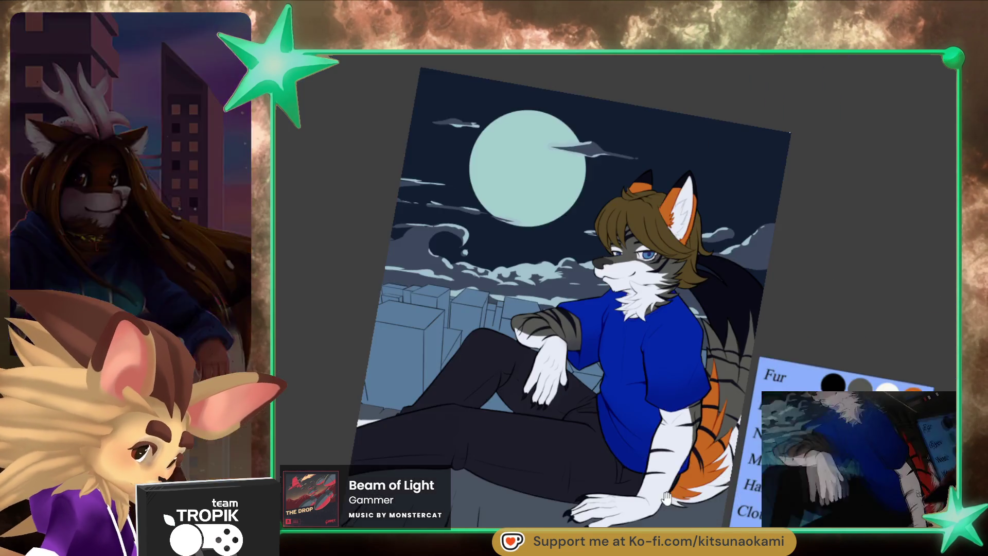
scroll(712, 411, "down", 5)
scroll(711, 450, "up", 4)
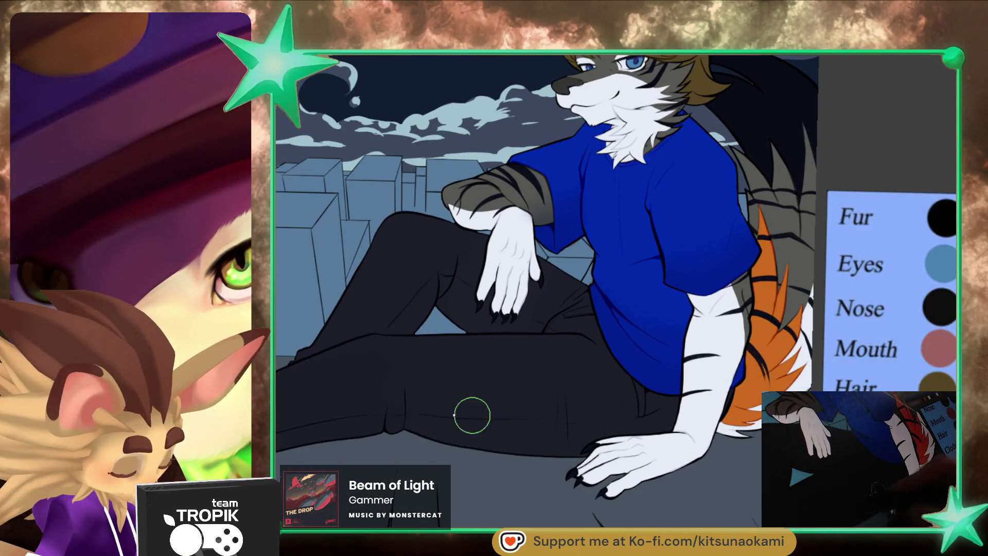
left_click_drag(566, 308, 617, 277)
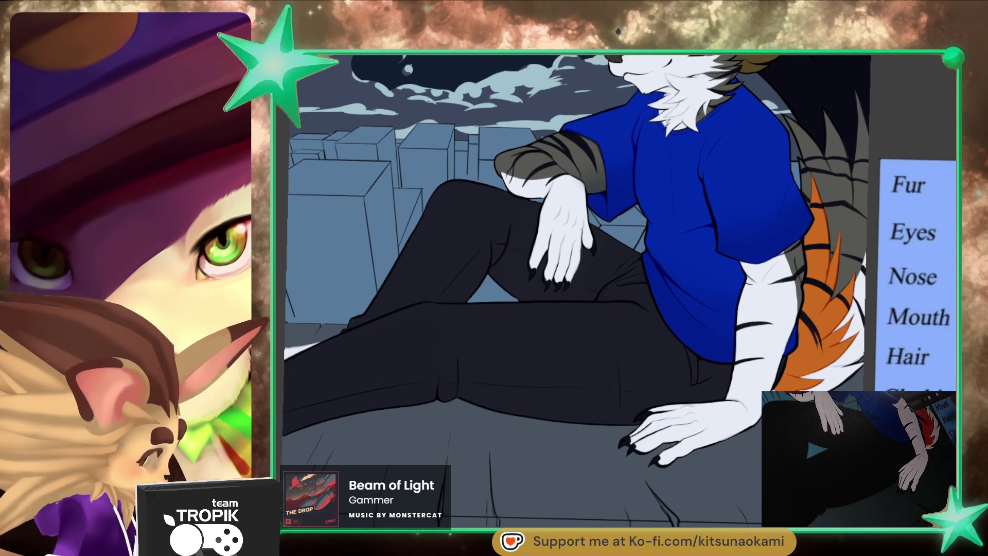
key("bracketleft")
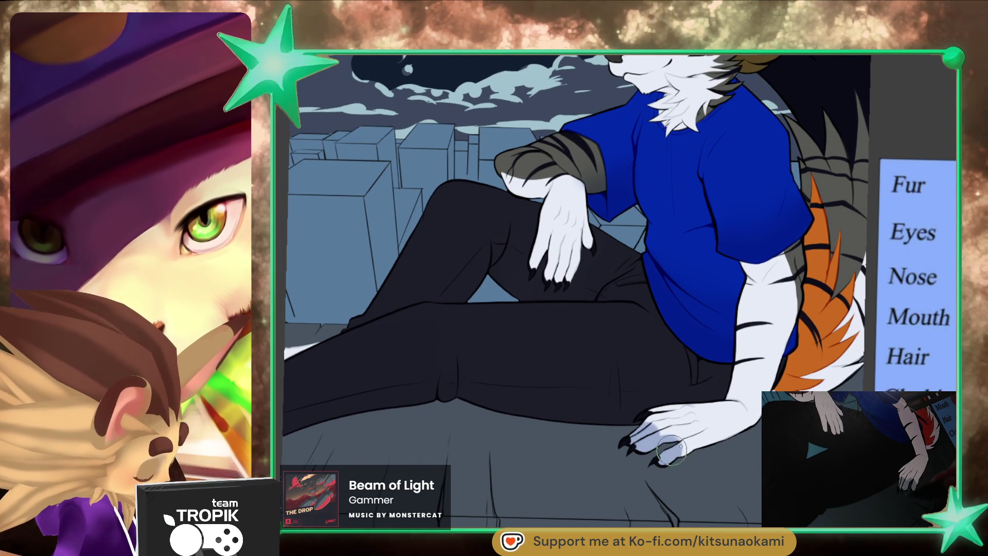
key("bracketright")
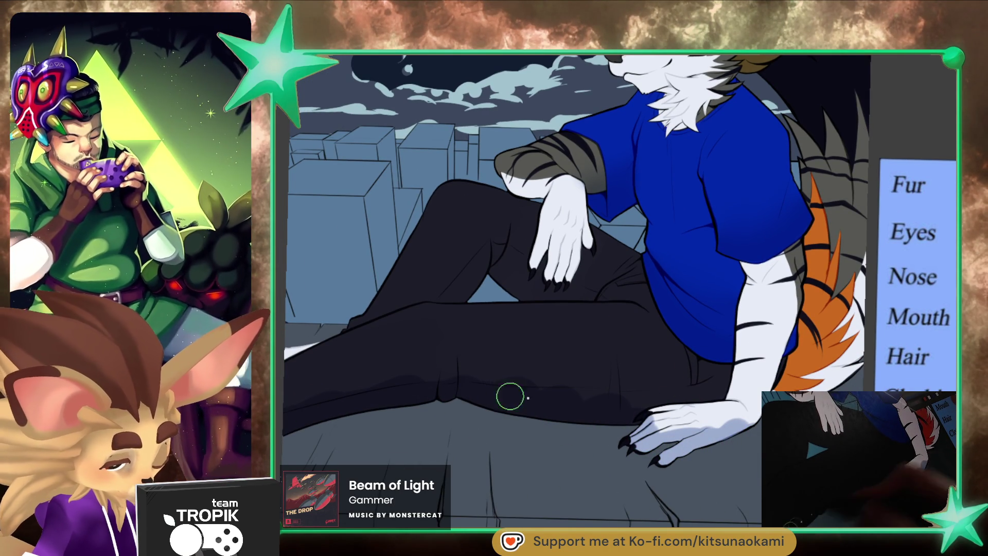
key("bracketleft")
key("bracketleft")
key("bracketleft")
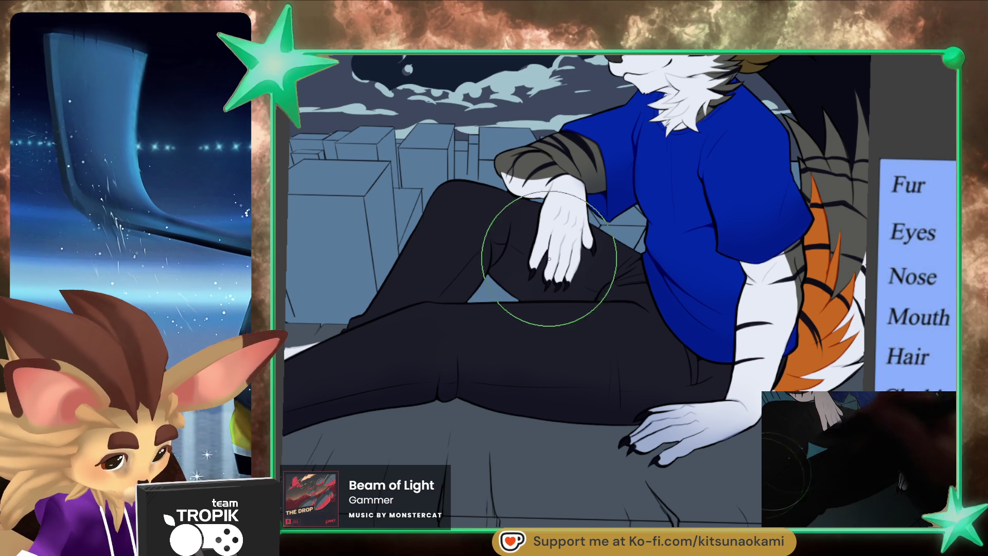
left_click_drag(532, 260, 550, 276)
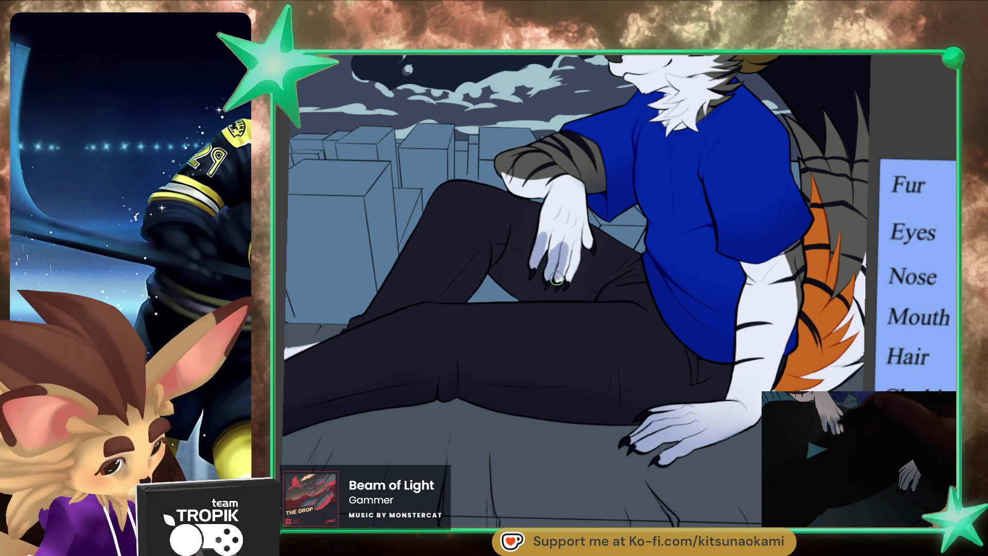
key("e")
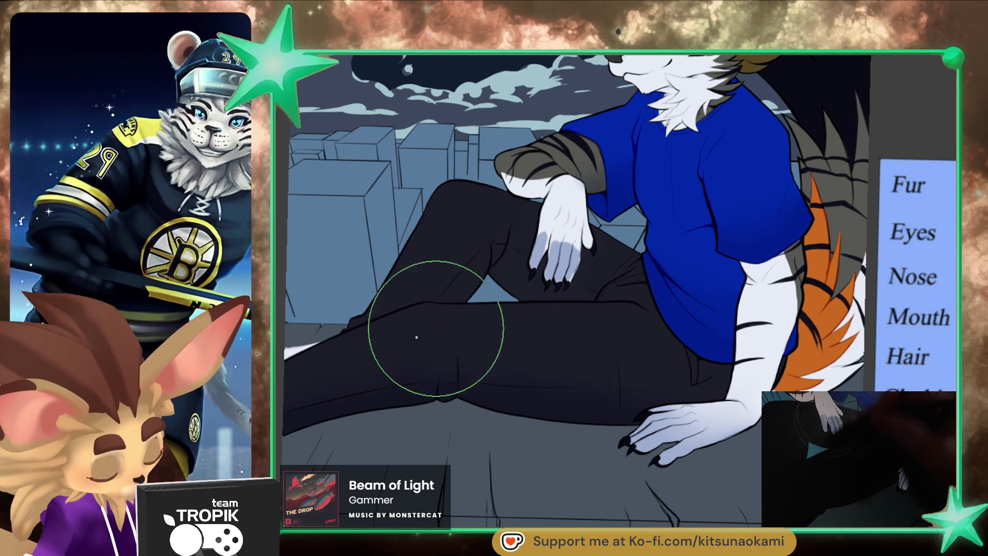
key("e")
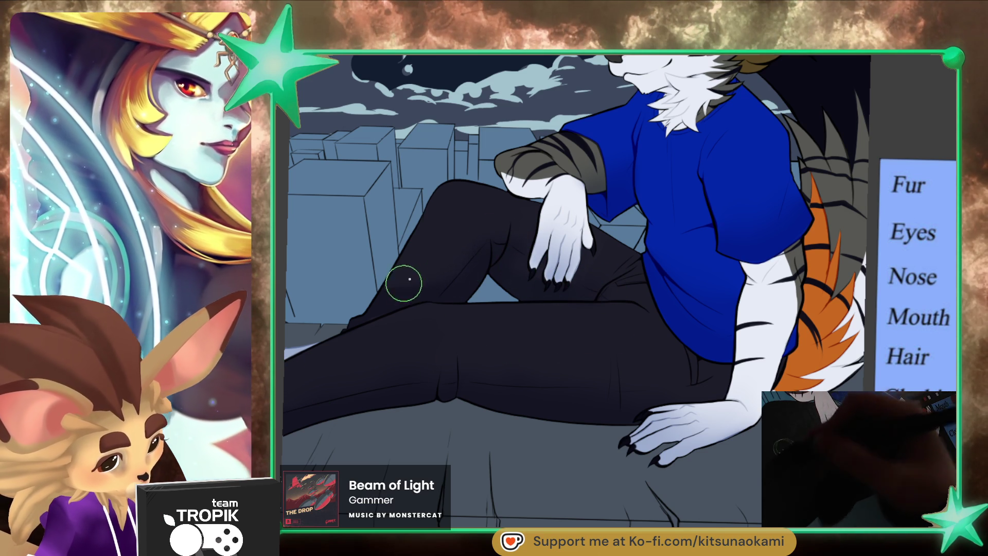
scroll(643, 334, "down", 5)
scroll(622, 355, "up", 5)
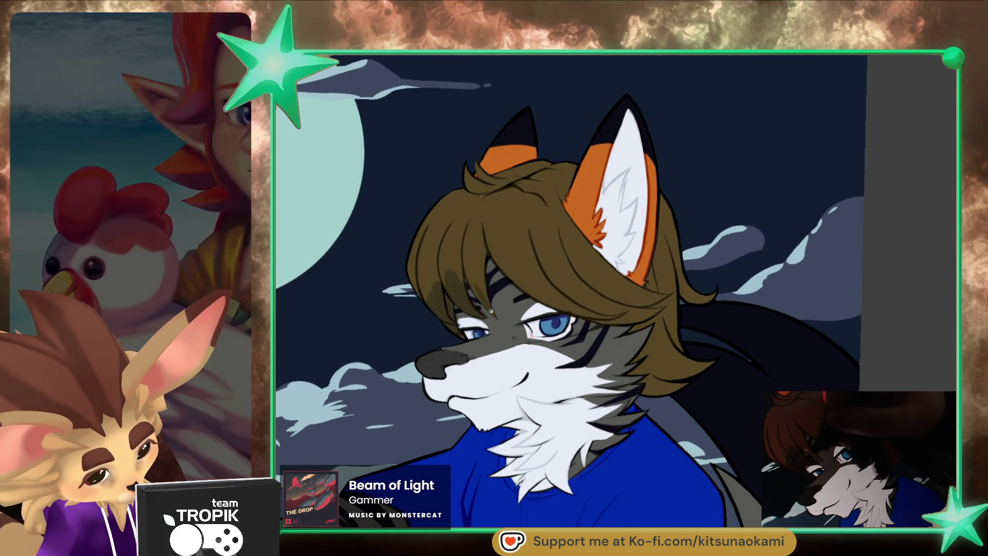
- Shade the brown fringe darker, then add fine white fur strokes inside the right ear
left_click_drag(538, 291, 618, 309)
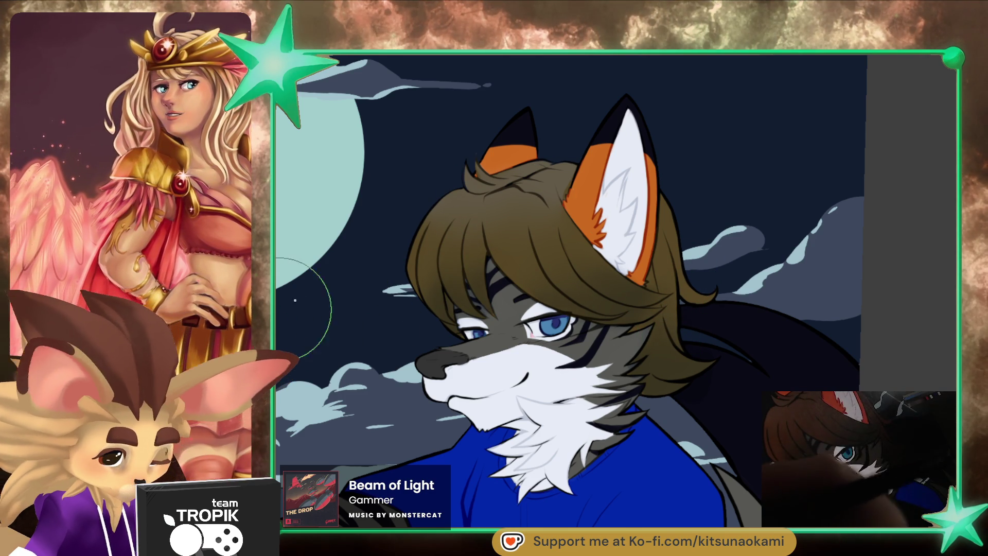
key("p")
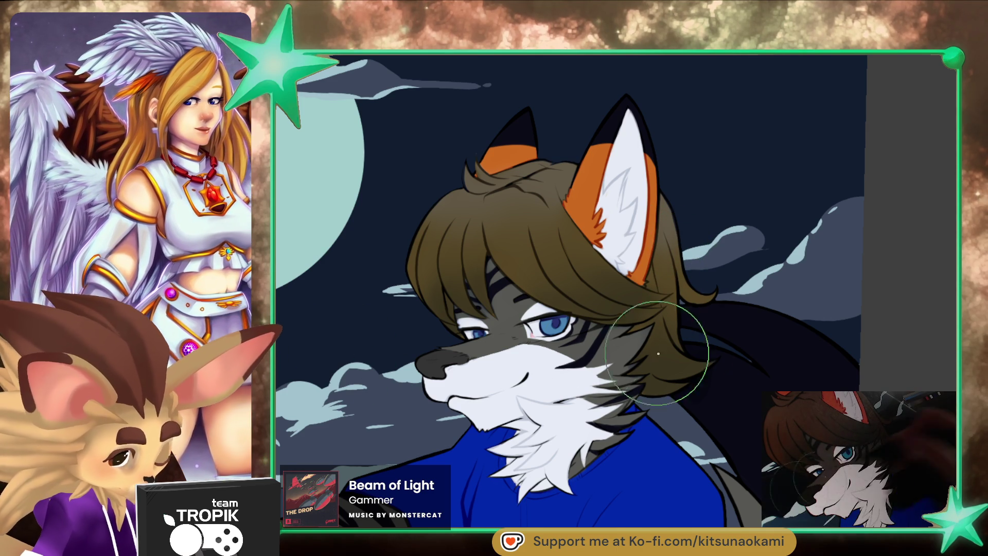
key("p")
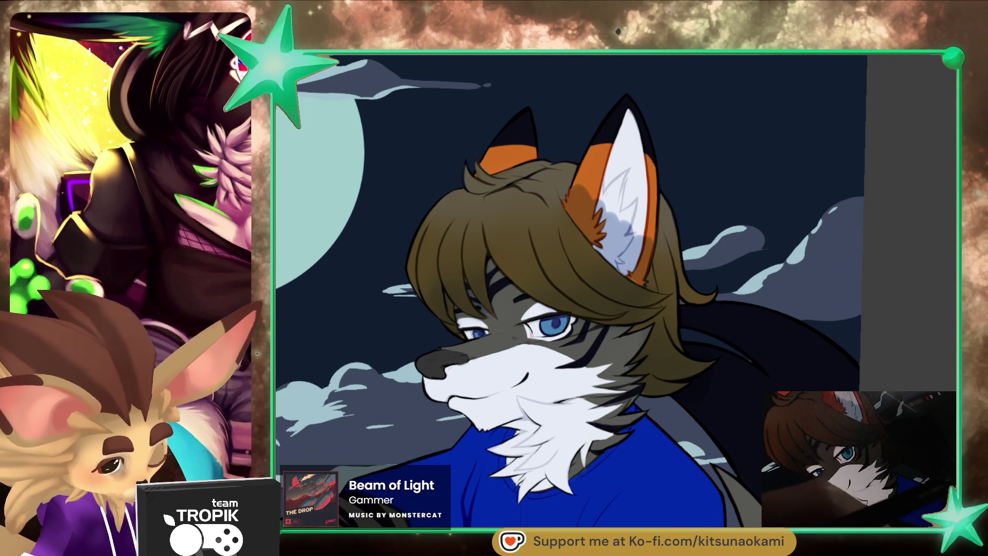
mouse_move(633, 233)
left_mouse_down()
mouse_move(633, 201)
mouse_move(642, 231)
left_mouse_up()
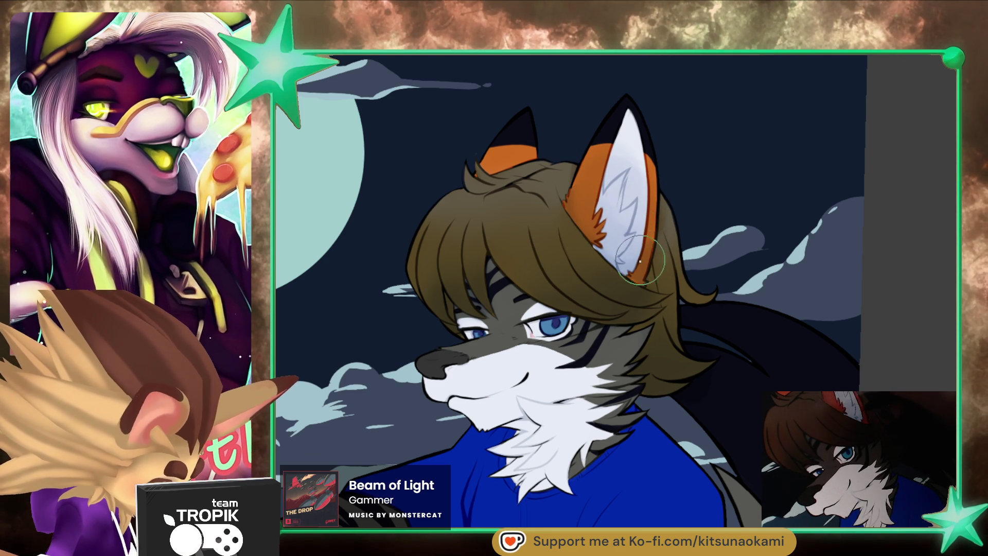
key("ctrl+0")
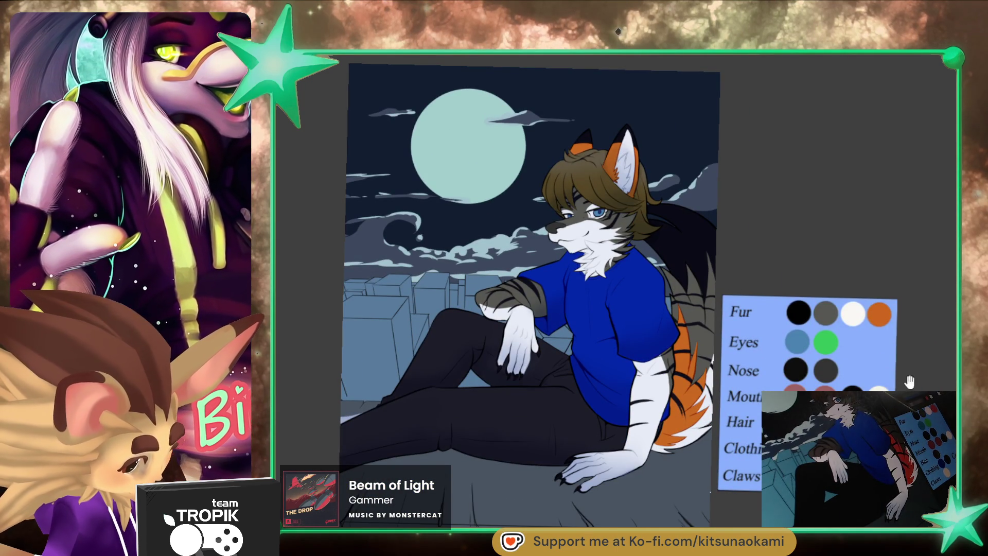
- Lighten the dark area behind the head and start a lasso along the back hair's edge
left_click_drag(912, 378, 856, 378)
scroll(515, 308, "up", 3)
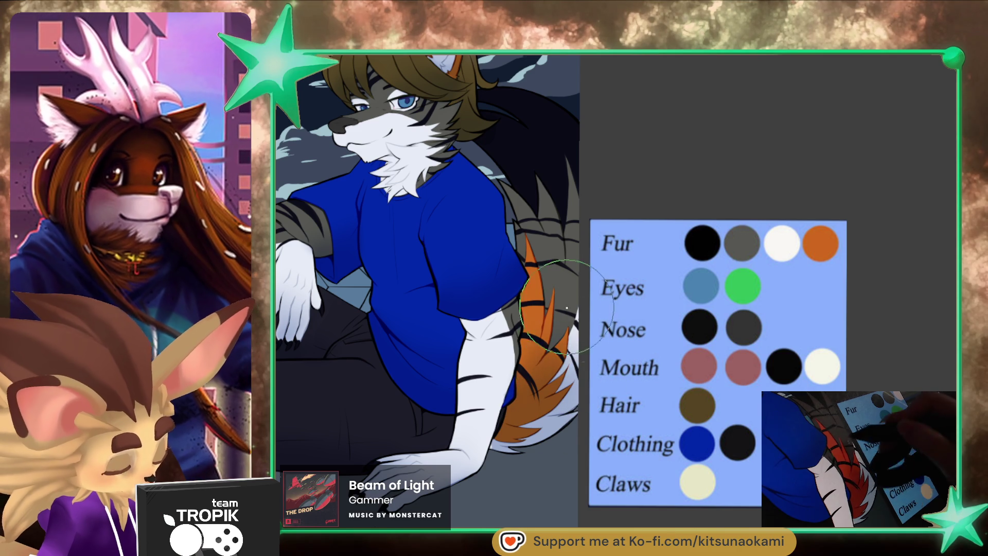
scroll(568, 321, "down", 5)
scroll(708, 370, "up", 3)
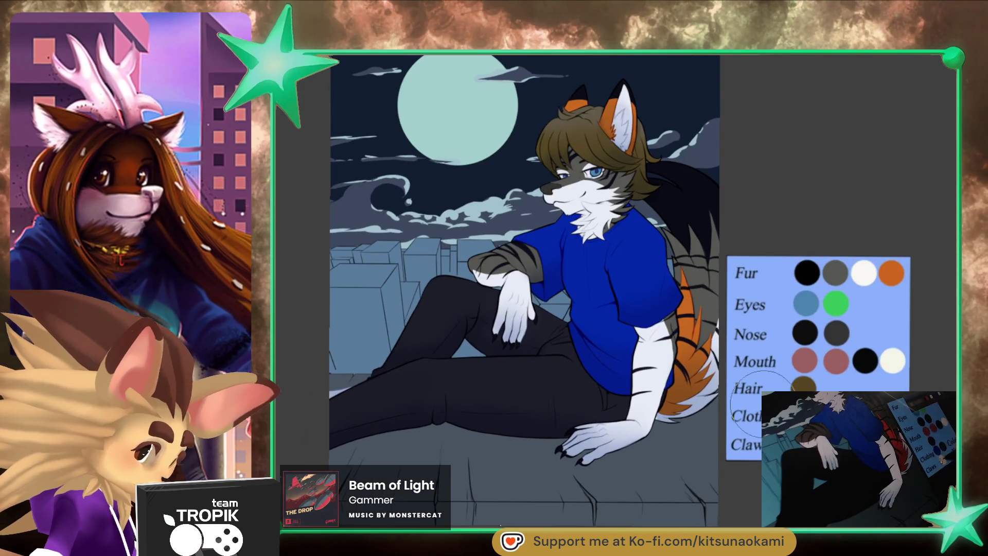
left_click_drag(754, 449, 738, 474)
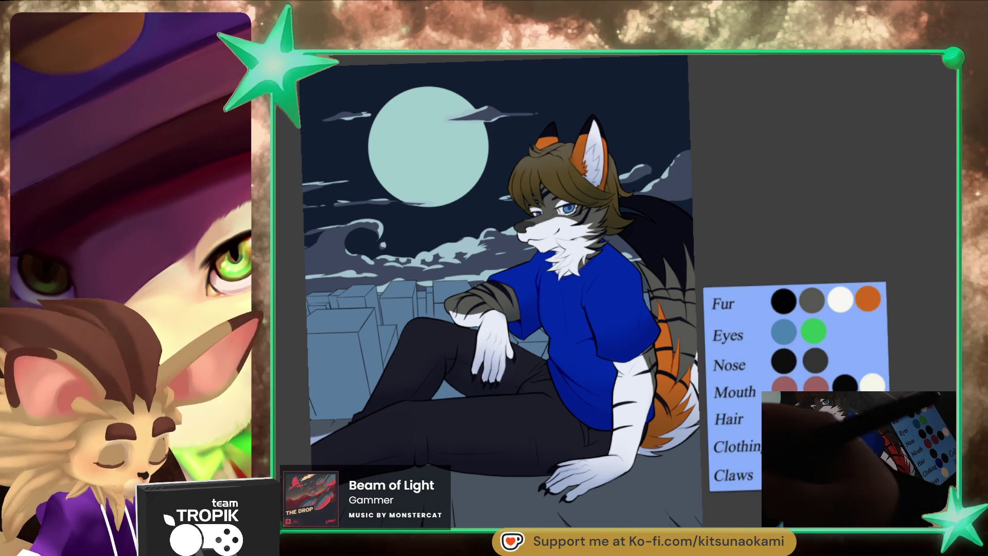
left_click_drag(665, 200, 668, 199)
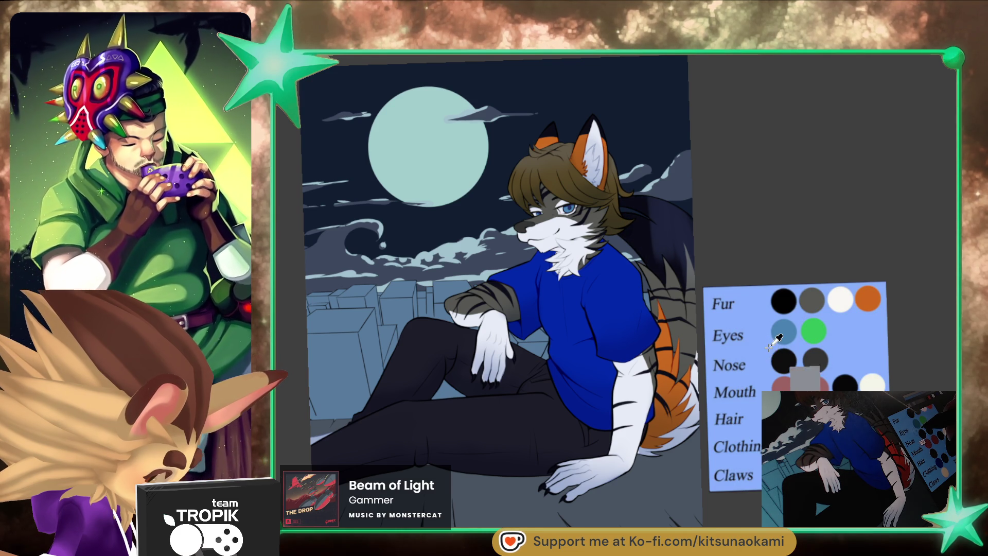
scroll(762, 354, "up", 4)
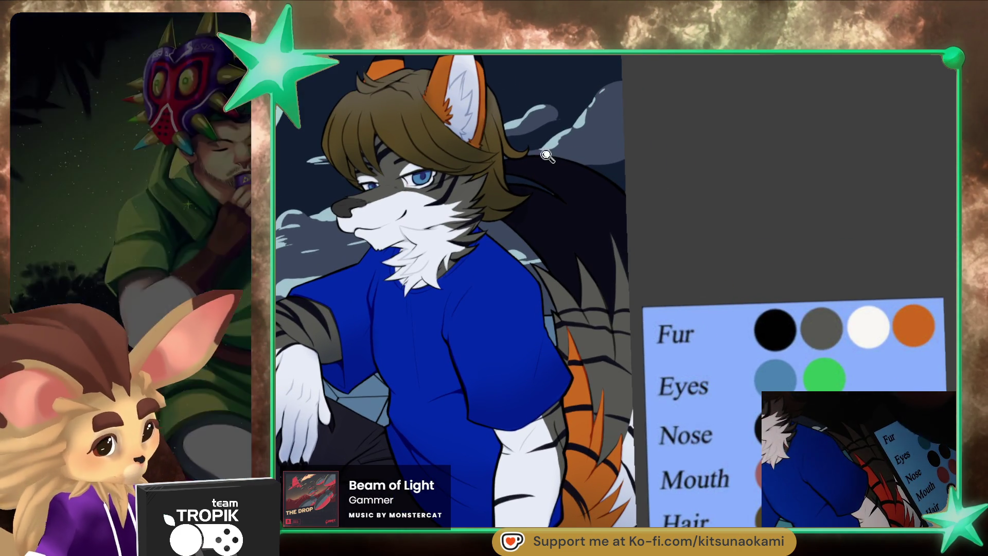
scroll(548, 157, "up", 4)
mouse_move(502, 147)
left_mouse_down()
mouse_move(464, 171)
mouse_move(439, 171)
left_mouse_up()
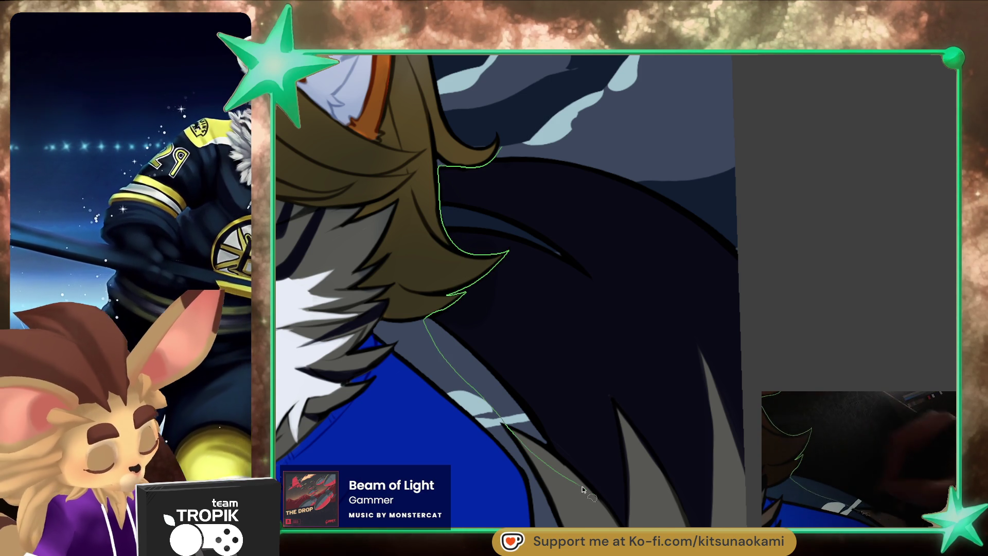
- Close the lasso around the dark back hair and extend it down along the tail
left_click_drag(430, 319, 661, 232)
scroll(664, 234, "down", 5)
scroll(714, 304, "up", 1)
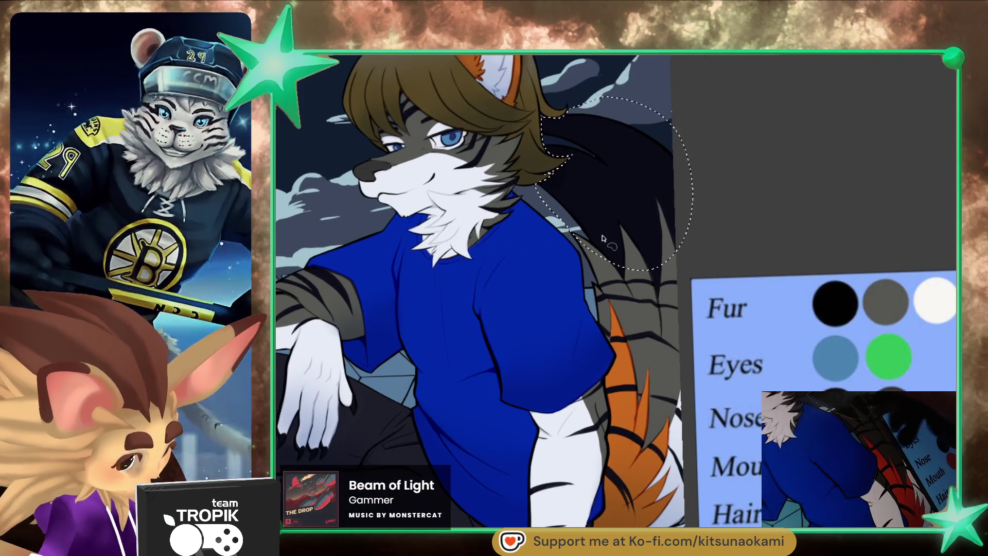
left_click_drag(573, 210, 600, 327)
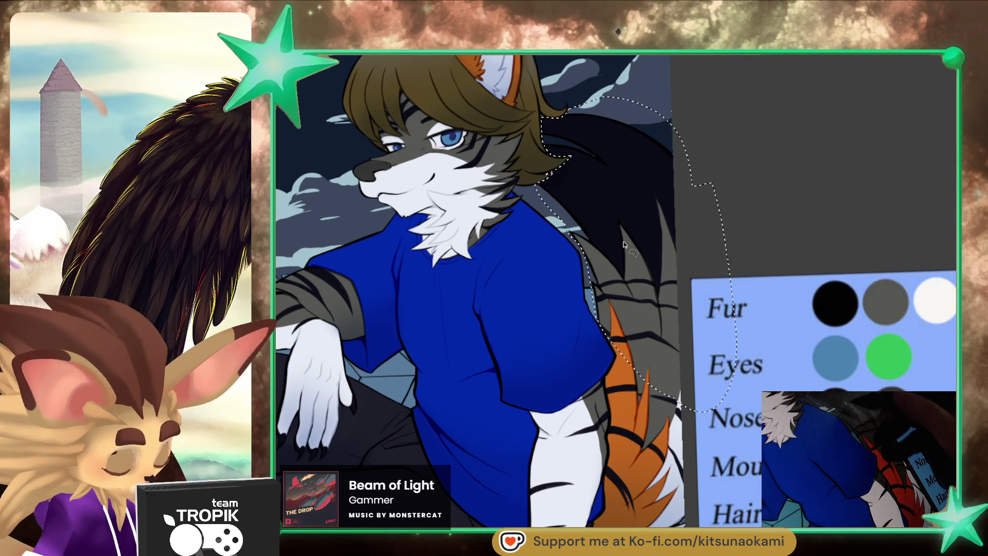
scroll(691, 349, "down", 2)
scroll(691, 348, "down", 1)
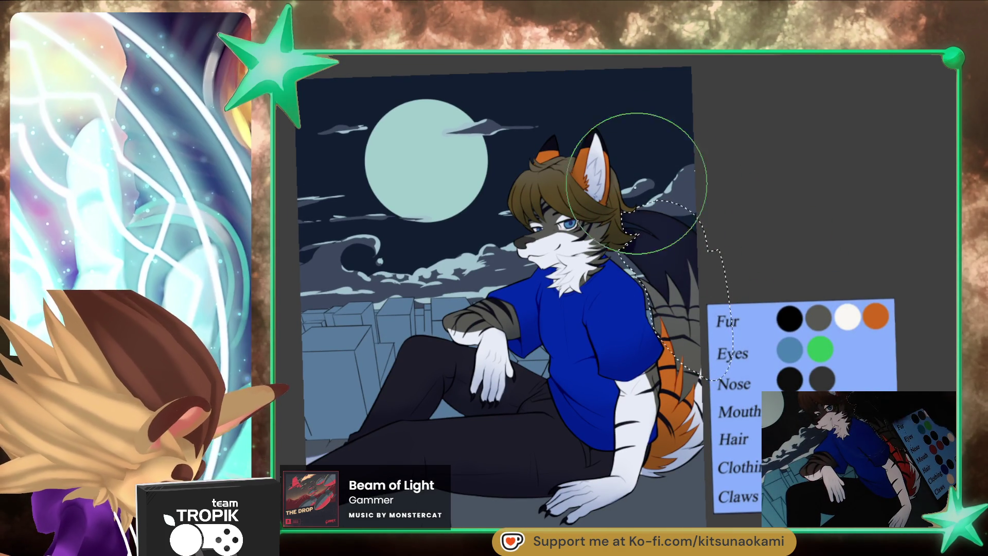
scroll(638, 195, "up", 4)
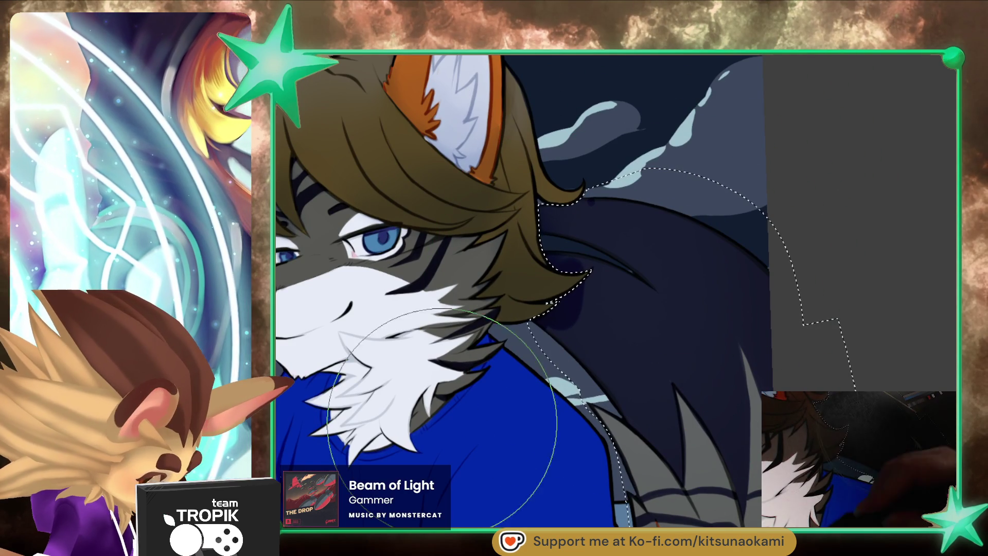
- Paint the selected hair and tail strands a deeper navy with a small brush
key("[")
key("[")
key("[")
key("[")
key("[")
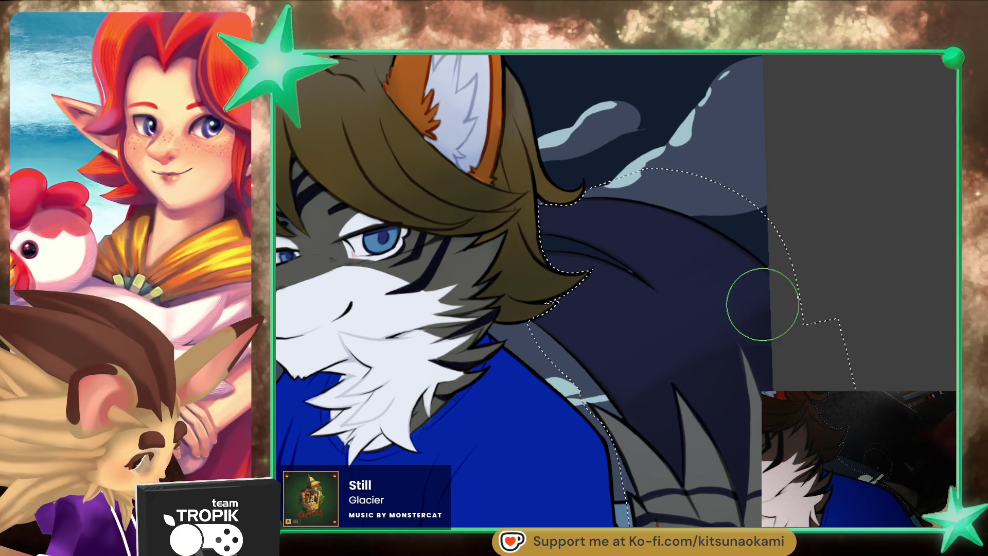
scroll(689, 251, "down", 5)
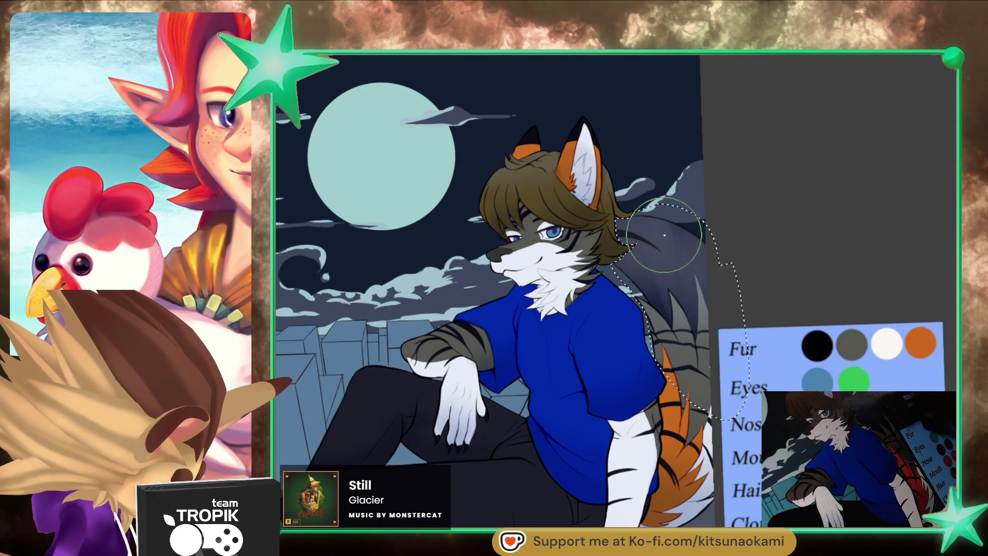
left_click_drag(695, 309, 669, 226)
left_click_drag(664, 289, 683, 238)
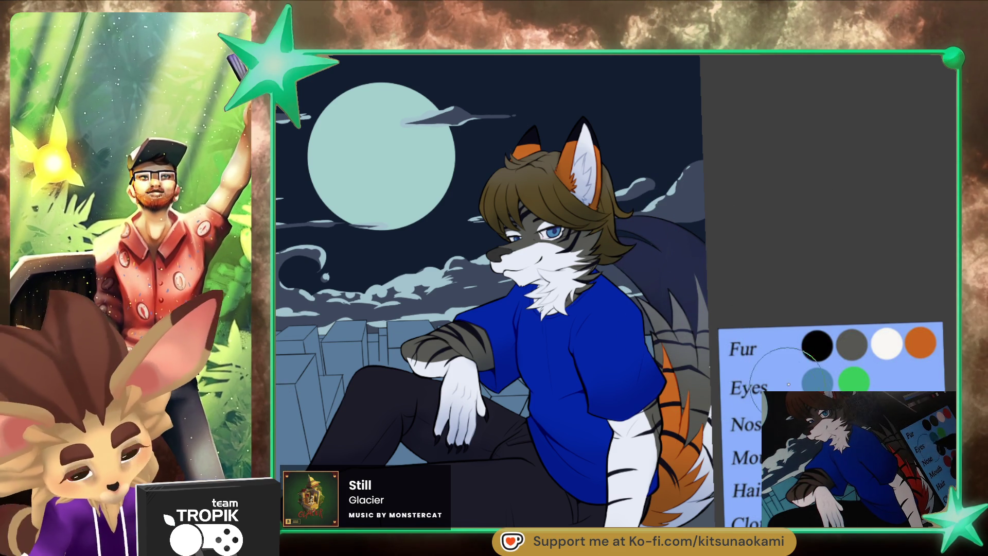
scroll(786, 387, "down", 3)
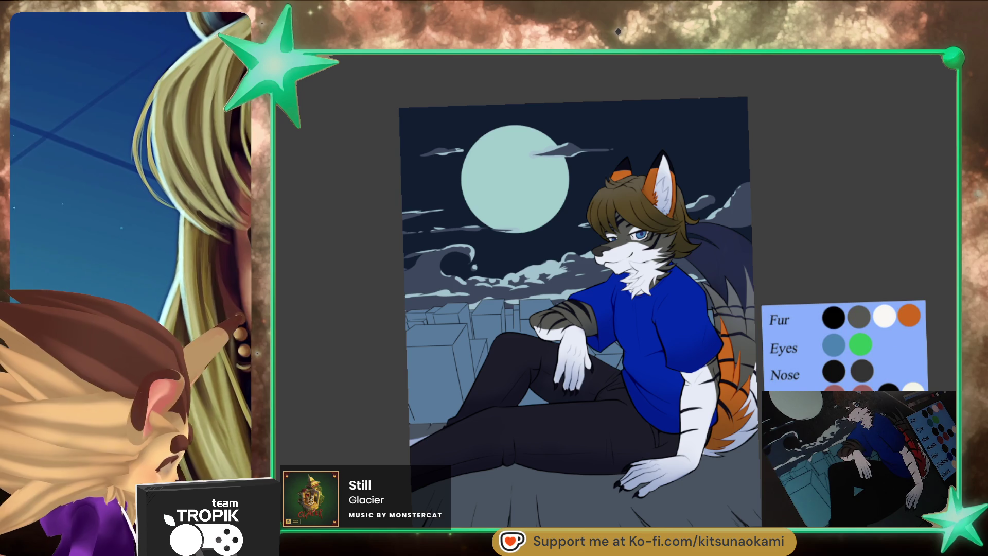
key("ctrl+z")
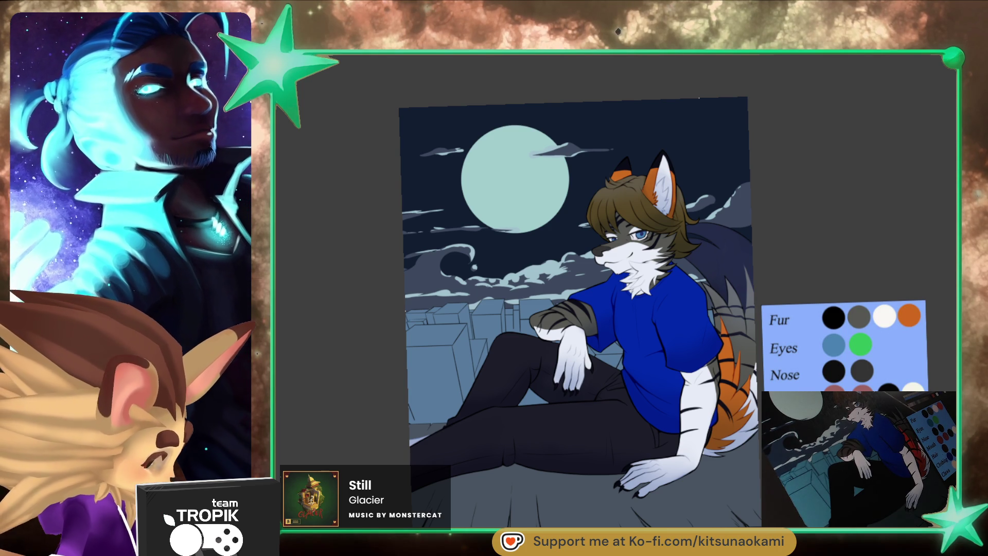
scroll(551, 245, "up", 3)
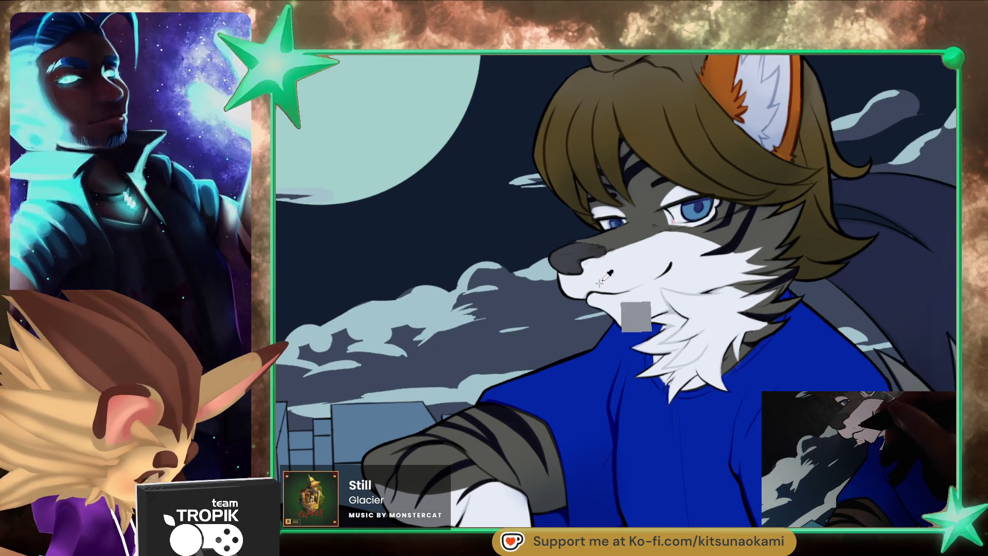
scroll(617, 267, "down", 3)
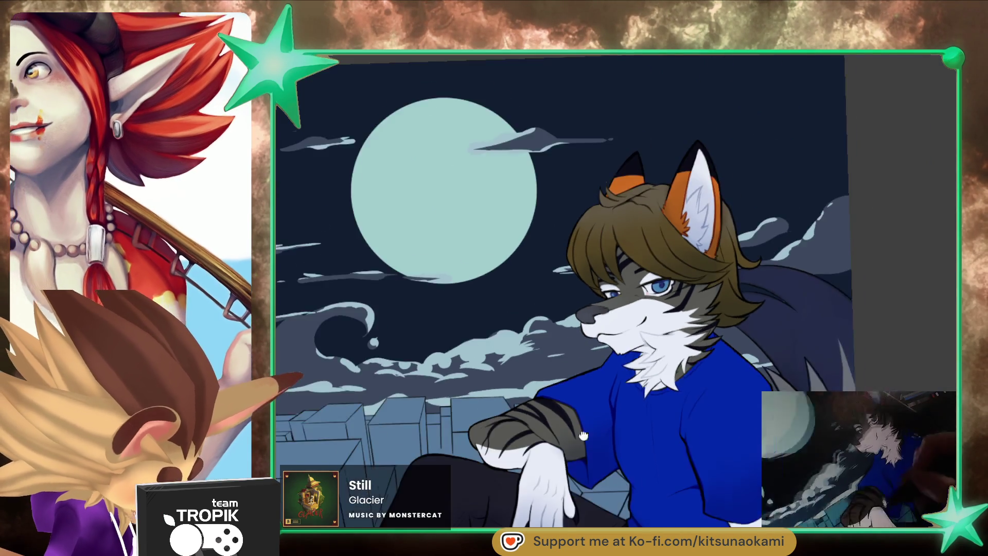
scroll(566, 275, "down", 2)
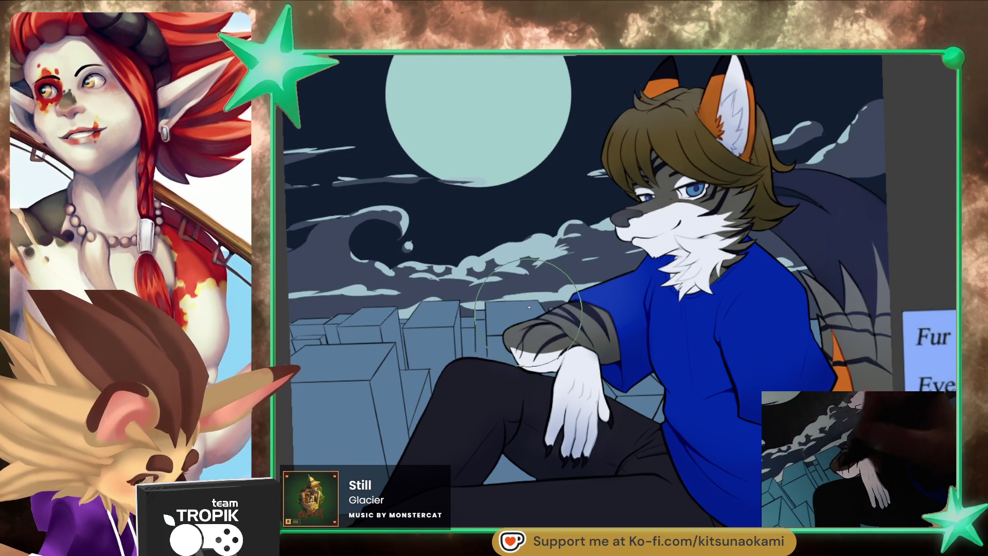
scroll(638, 460, "down", 2)
scroll(592, 389, "up", 2)
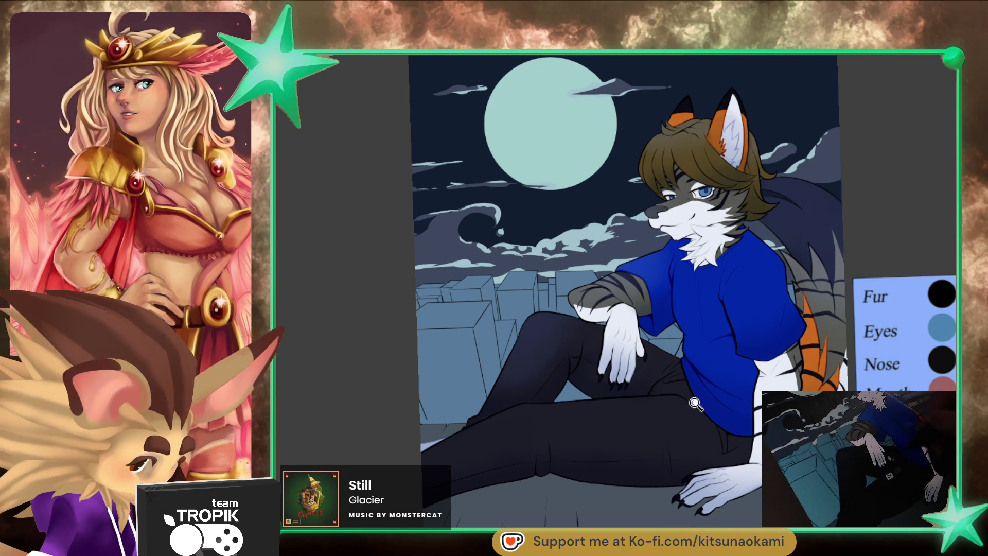
scroll(688, 390, "down", 5)
scroll(692, 412, "up", 3)
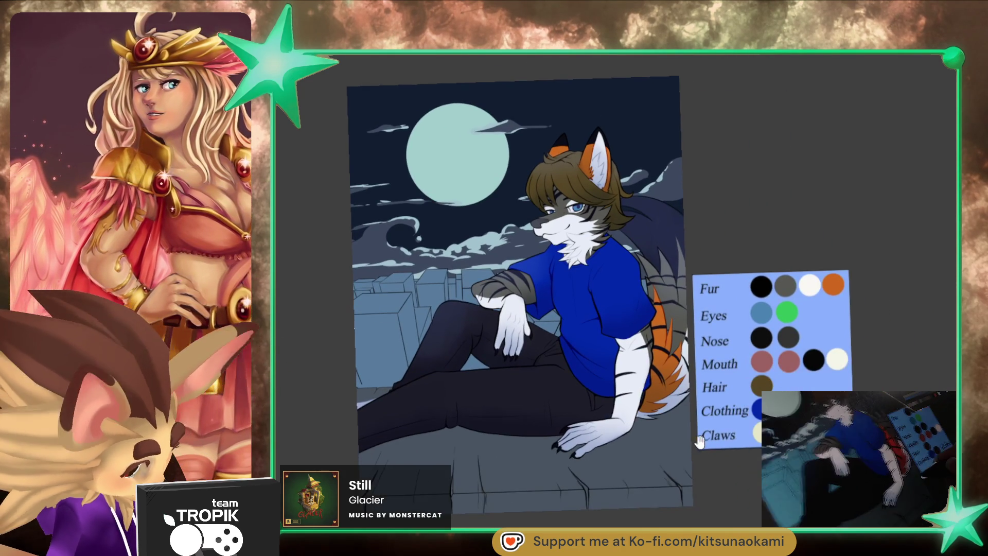
left_click_drag(700, 442, 680, 471)
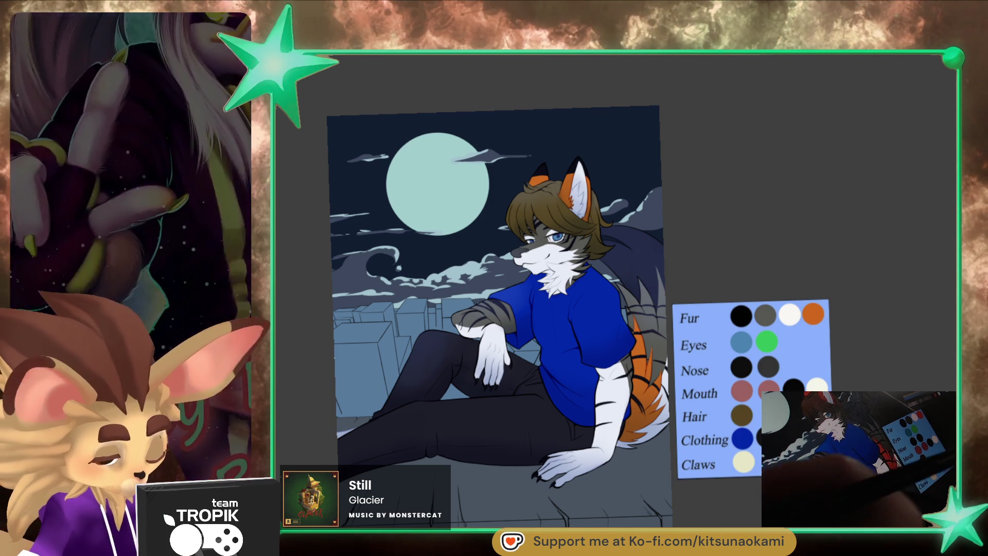
mouse_move(449, 373)
left_mouse_down()
mouse_move(570, 365)
mouse_move(934, 184)
left_mouse_up()
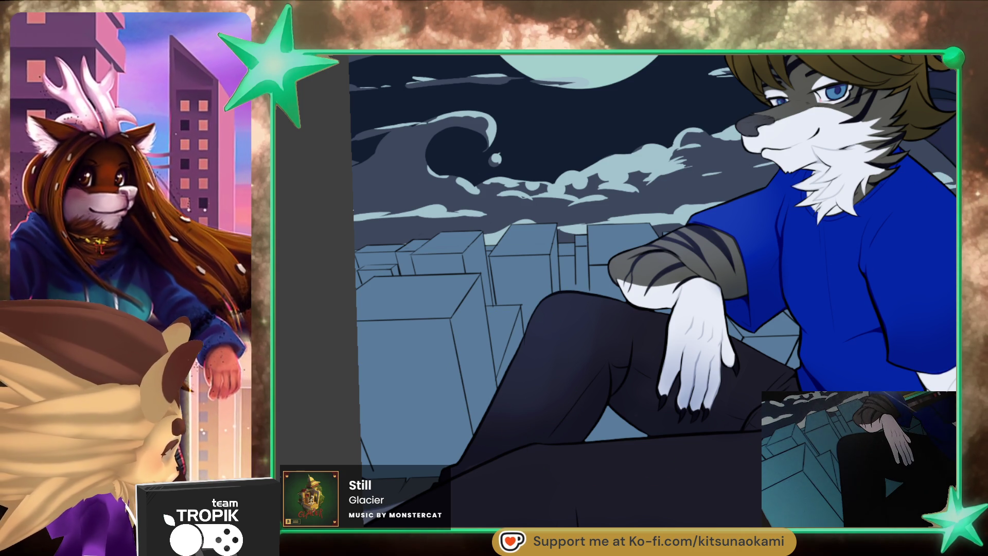
- Tint the front-left buildings teal, then the rear building and the one under the knee pink
mouse_move(442, 329)
left_mouse_down()
mouse_move(393, 434)
mouse_move(473, 303)
mouse_move(411, 304)
left_mouse_up()
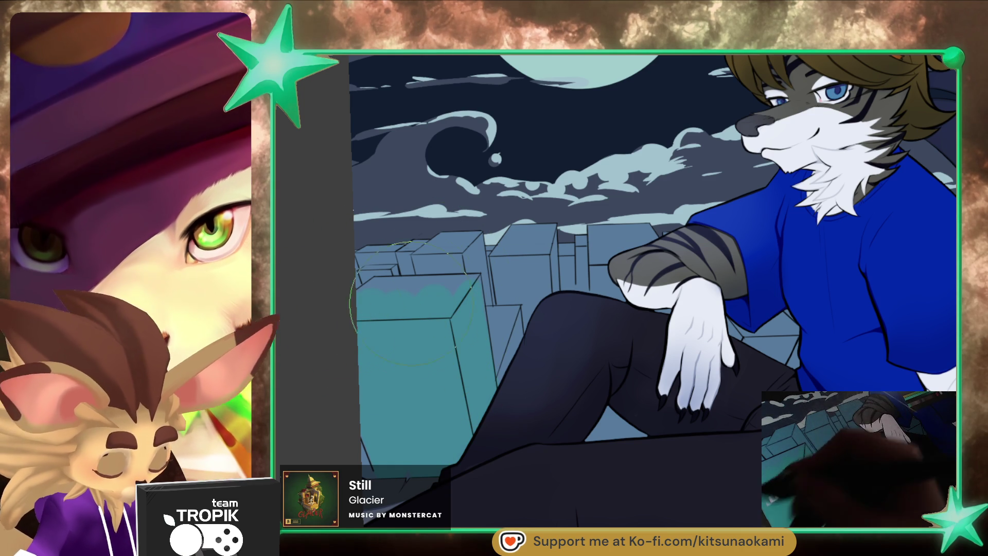
key("bracketleft")
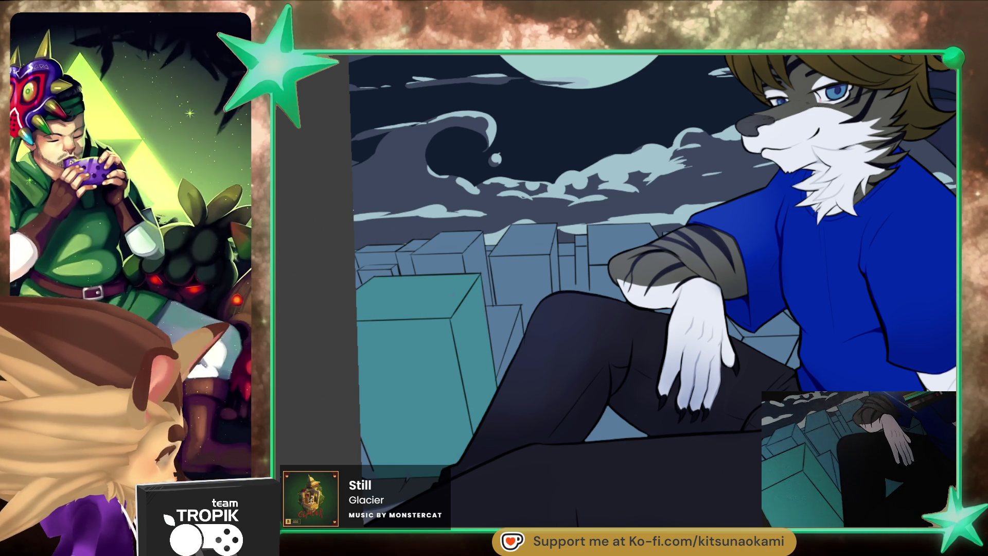
left_click_drag(502, 296, 500, 268)
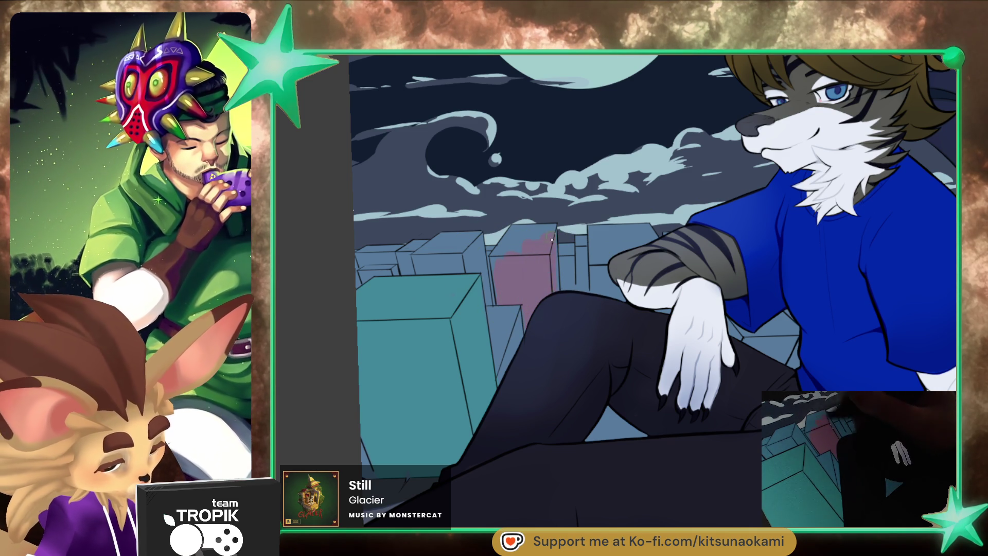
left_click_drag(551, 226, 498, 266)
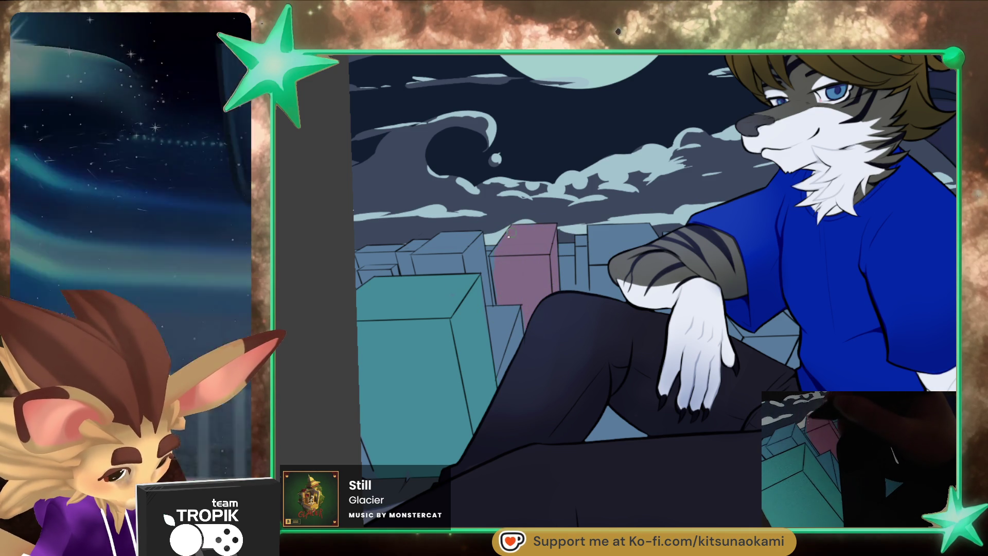
key("e")
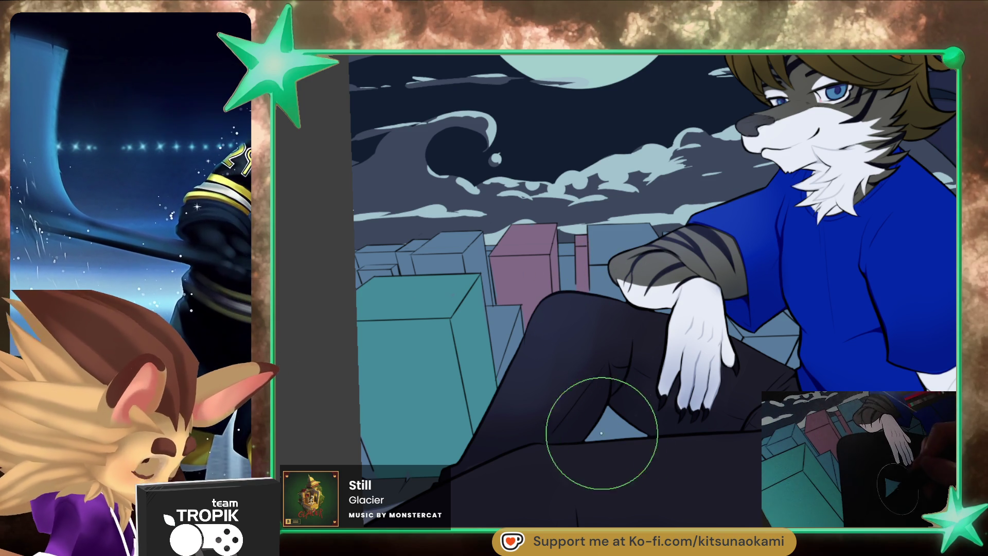
left_click_drag(617, 447, 646, 444)
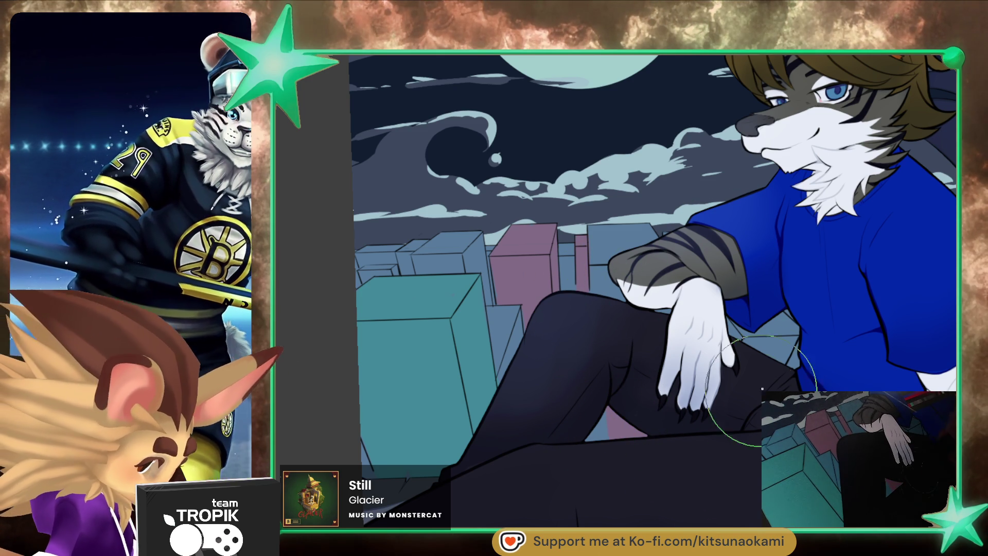
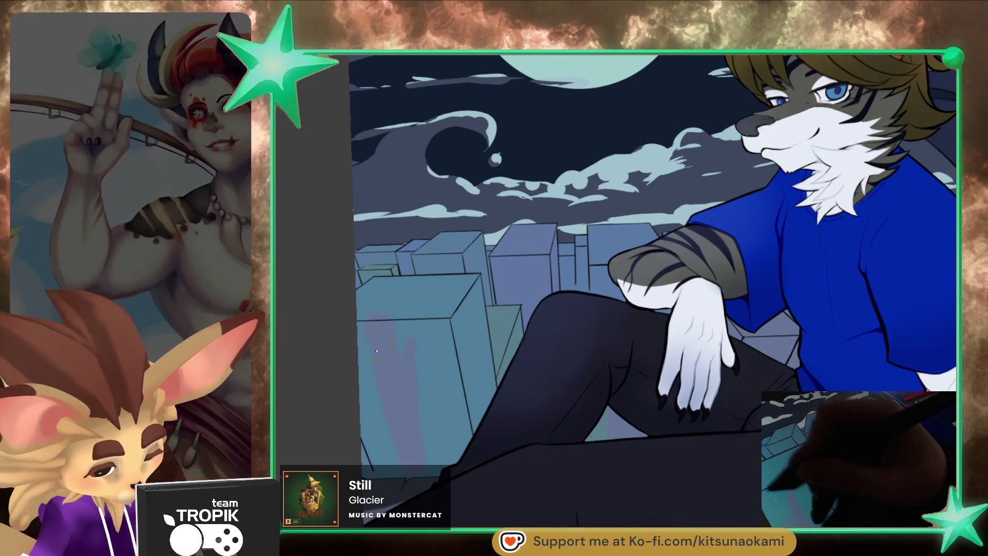
- Tint the nearest left building teal, adjust the brush size, then zoom out to the whole illustration
left_click_drag(375, 458, 491, 390)
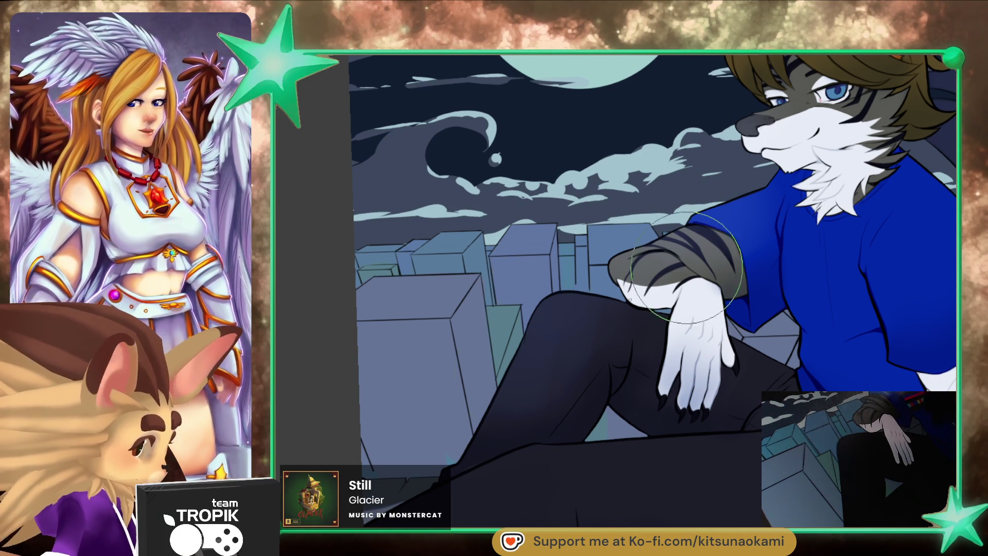
key("e")
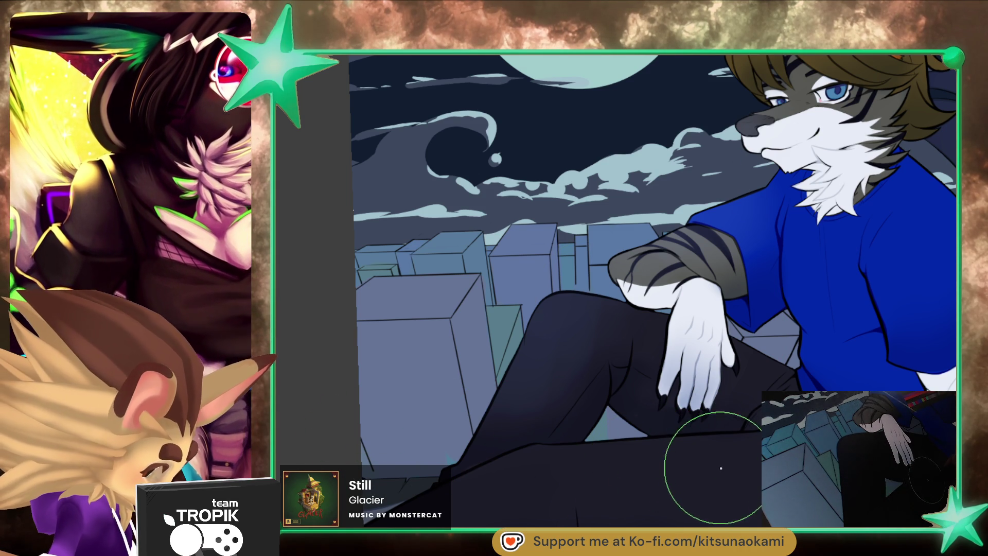
key("e")
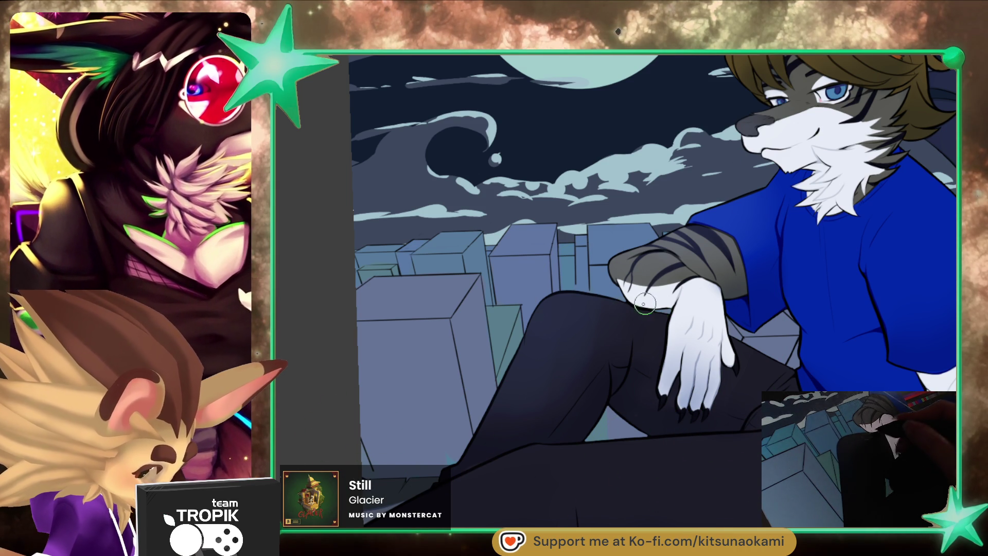
key("e")
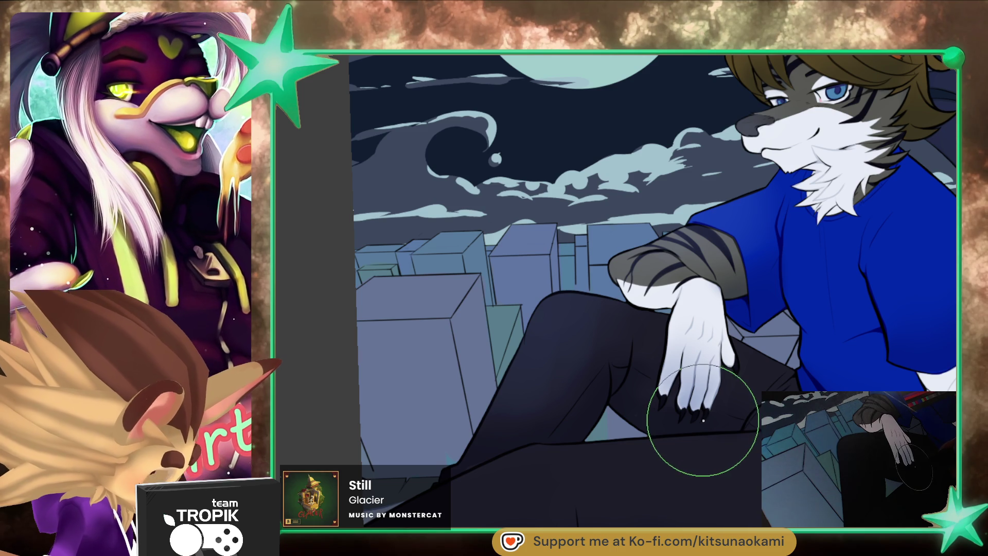
key("e")
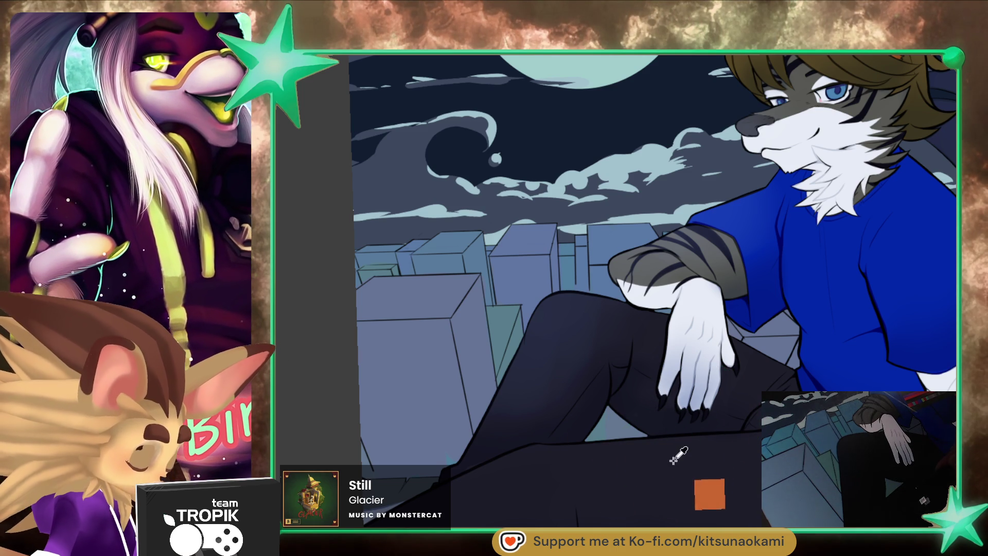
mouse_move(643, 476)
left_mouse_down()
mouse_move(626, 517)
mouse_move(624, 457)
mouse_move(682, 483)
left_mouse_up()
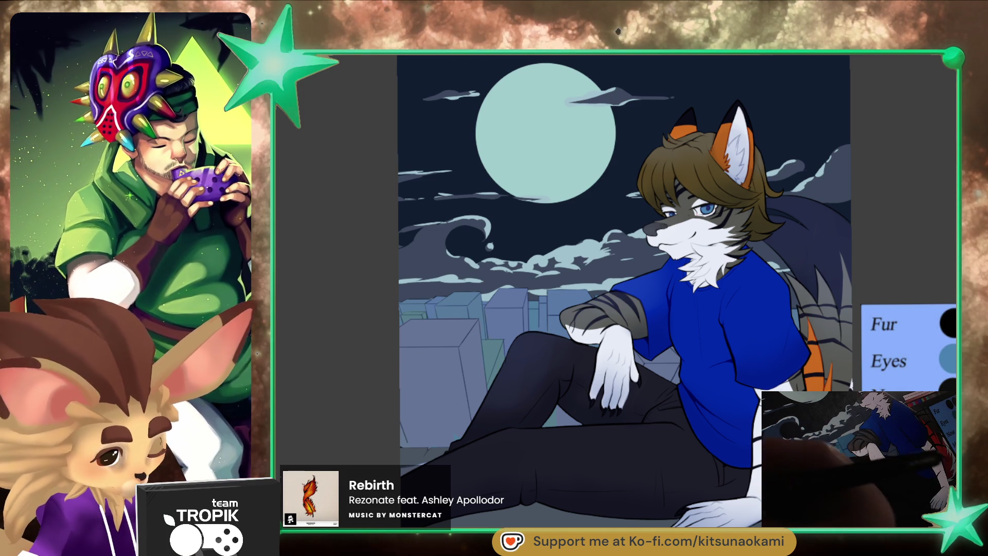
key("]")
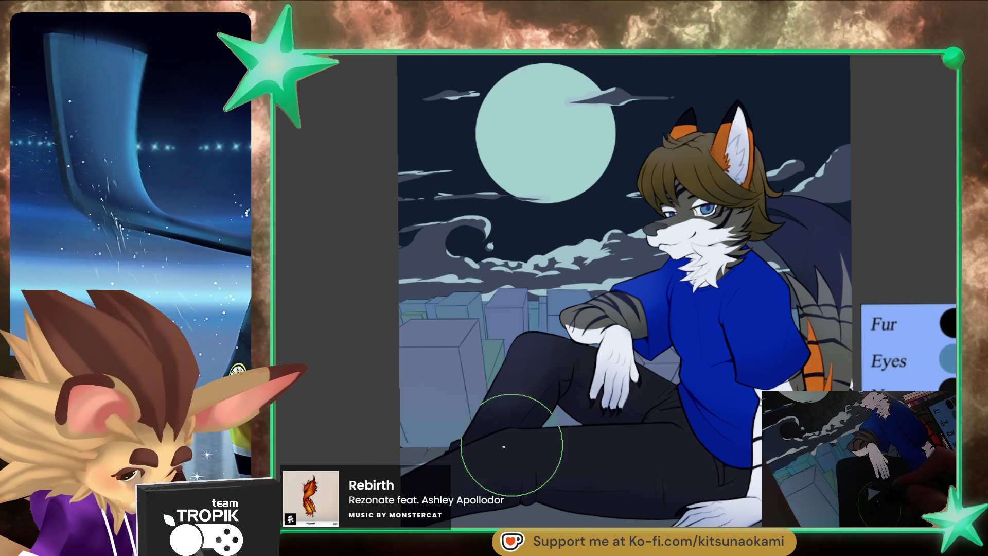
key("bracketleft")
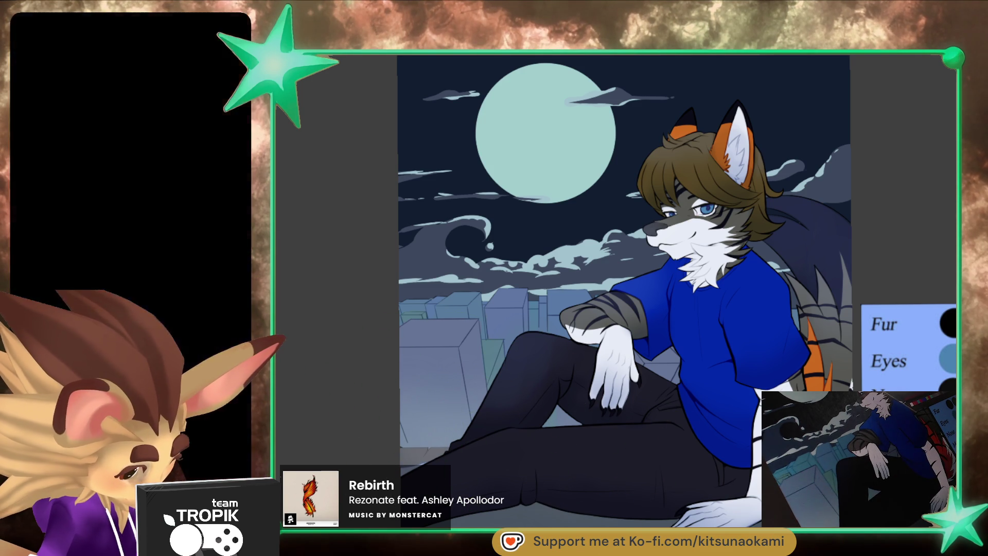
left_click_drag(574, 469, 522, 416)
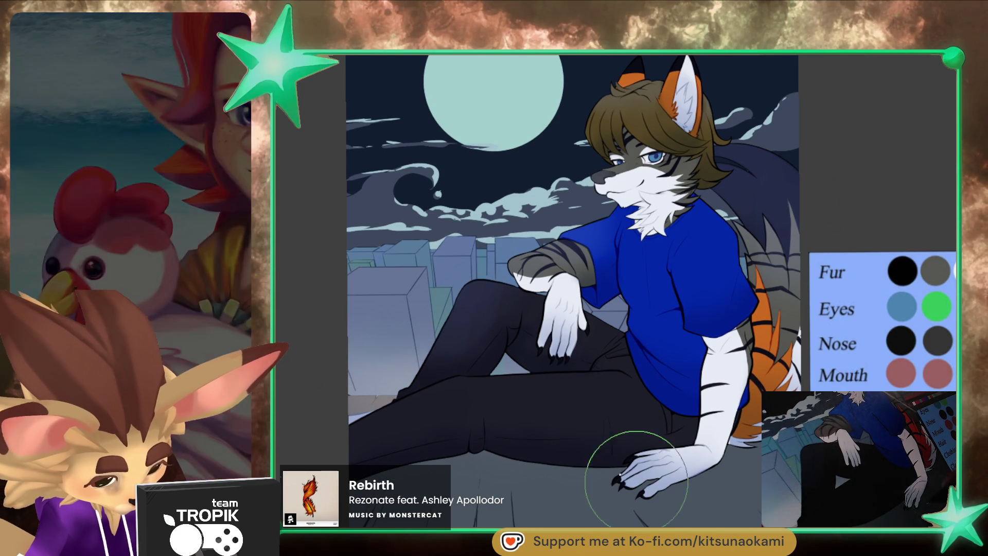
scroll(443, 342, "up", 3)
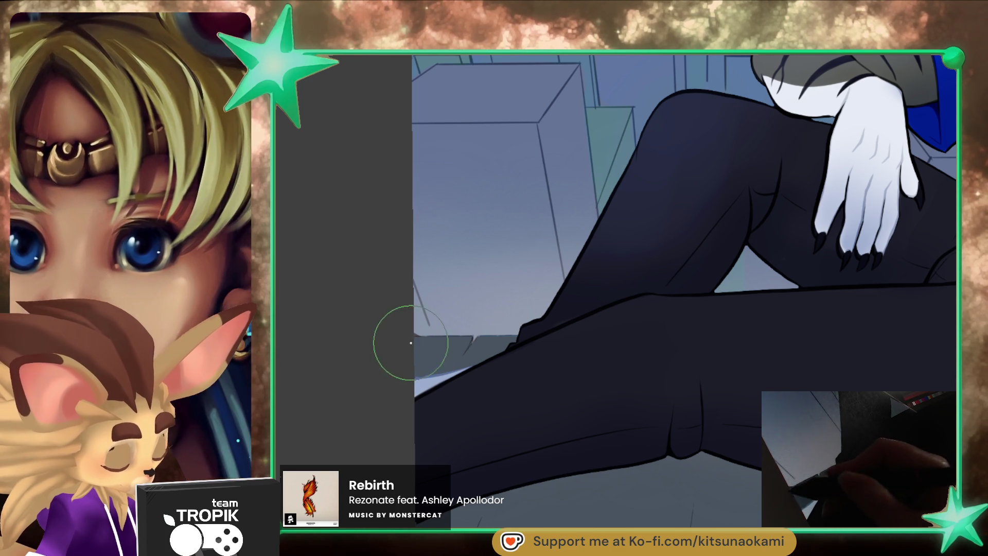
key("ctrl+0")
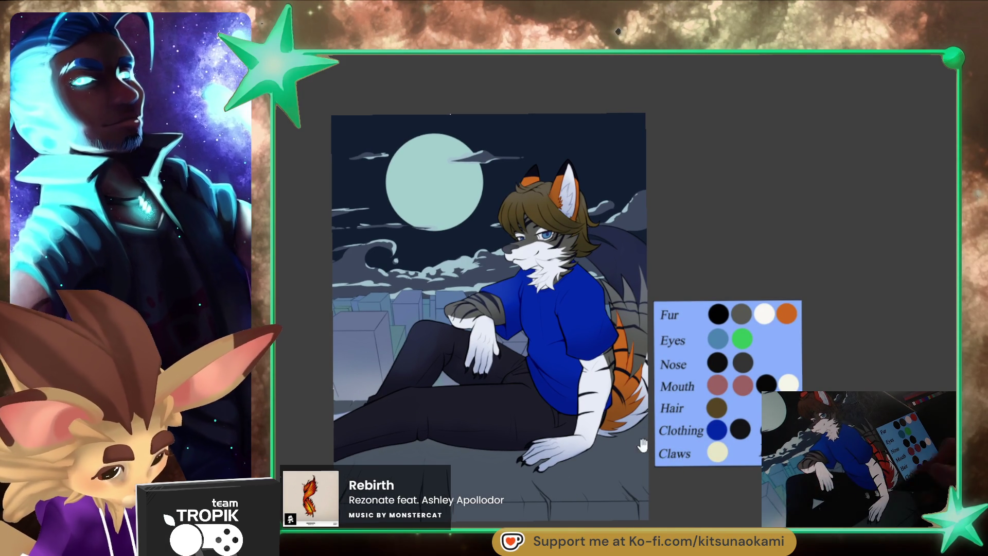
scroll(681, 349, "up", 5)
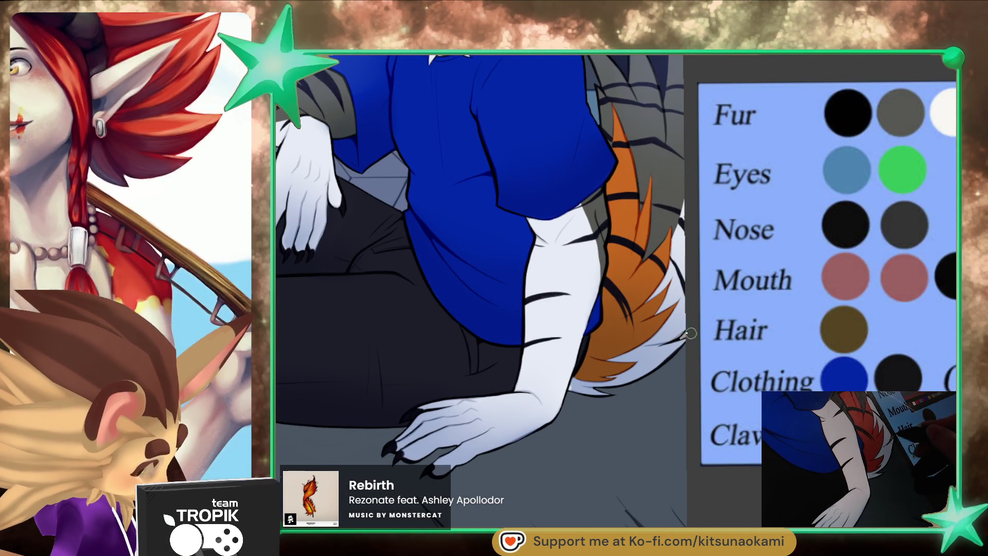
key("ctrl+0")
scroll(463, 368, "up", 5)
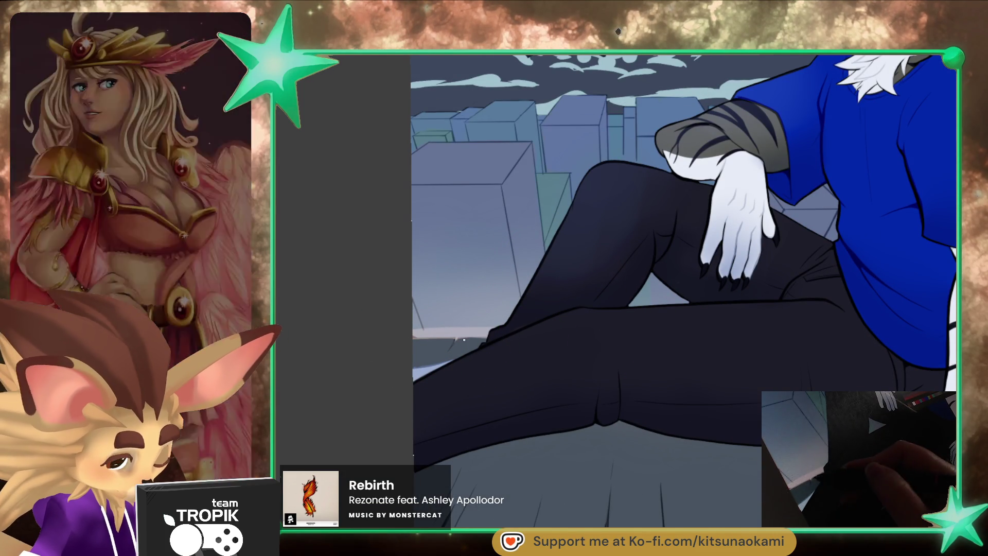
key("bracketleft")
key("bracketleft")
key("bracketleft")
key("bracketleft")
key("bracketleft")
scroll(683, 347, "down", 5)
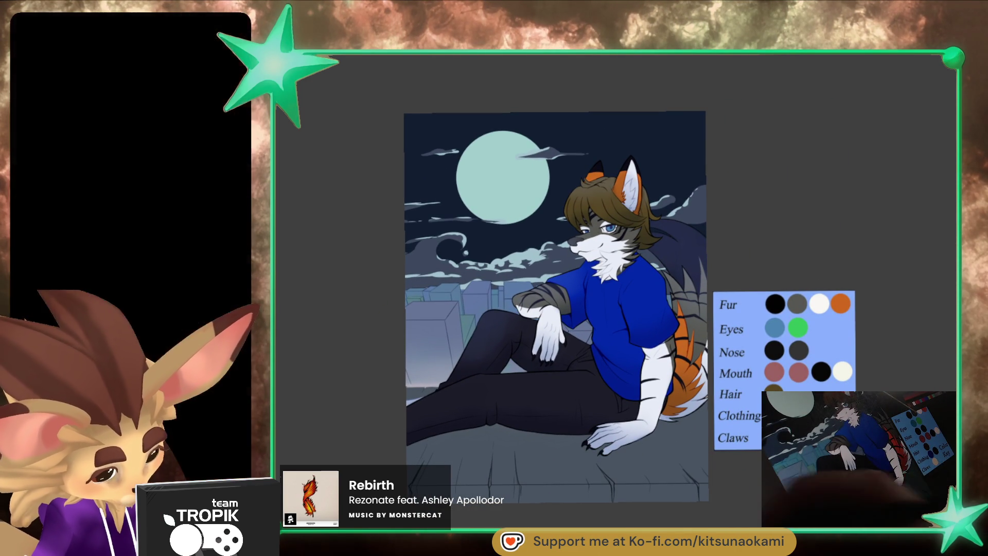
scroll(477, 312, "up", 3)
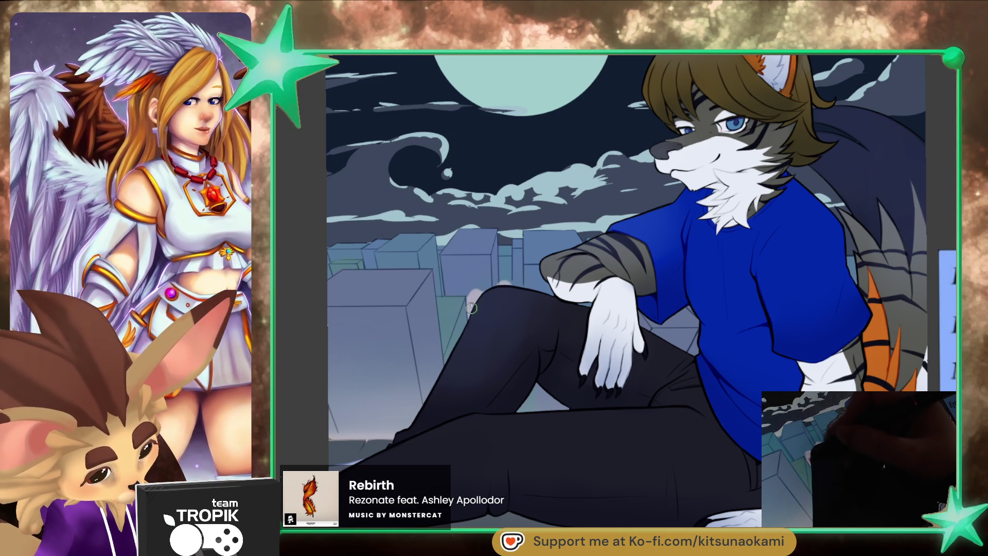
key("bracketright")
key("bracketright")
key("bracketright")
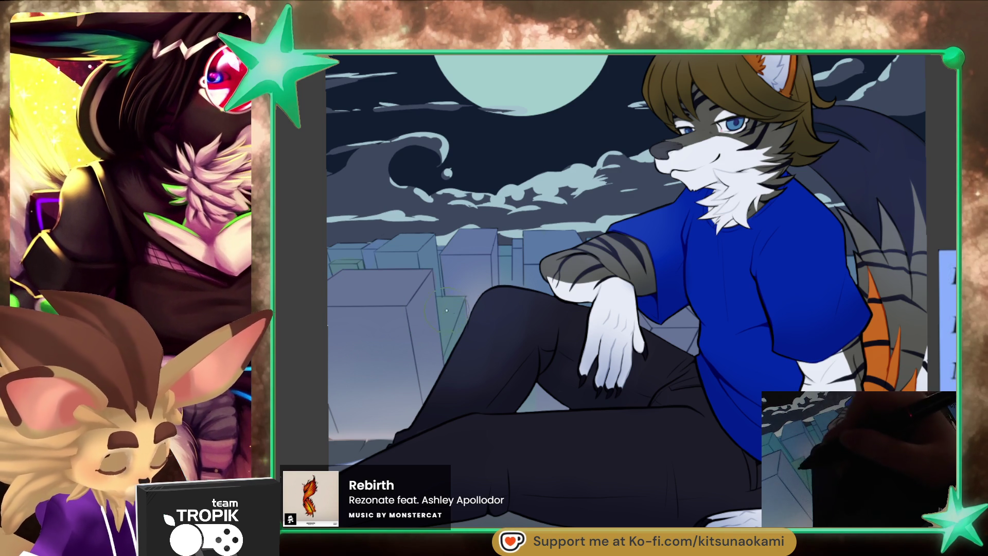
scroll(445, 312, "down", 2)
scroll(544, 399, "up", 2)
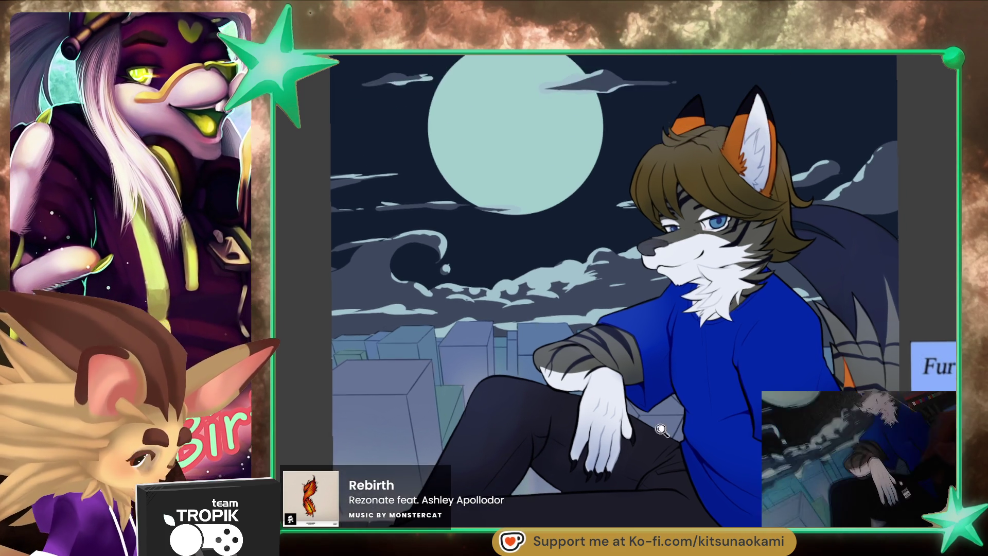
scroll(537, 330, "down", 5)
left_click_drag(741, 514, 658, 467)
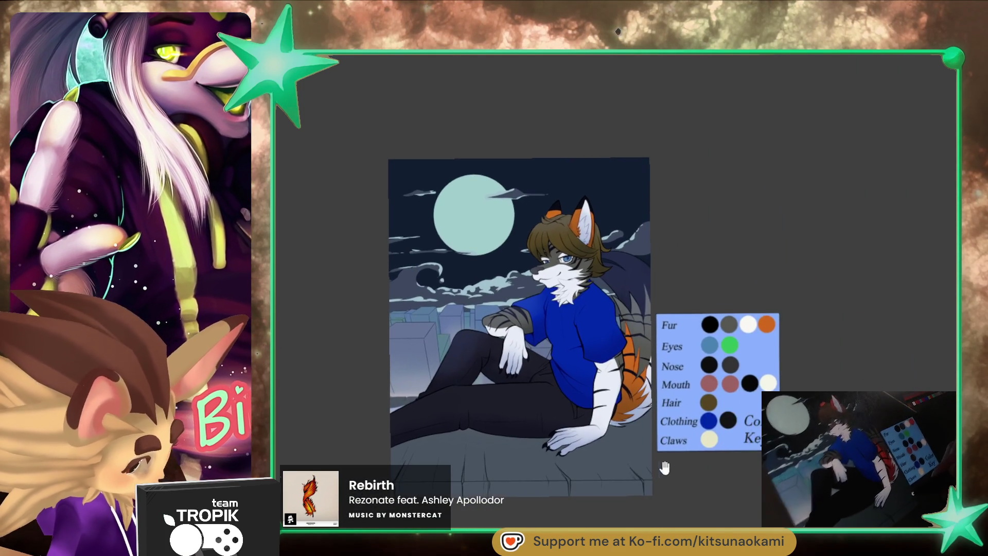
scroll(708, 465, "up", 1)
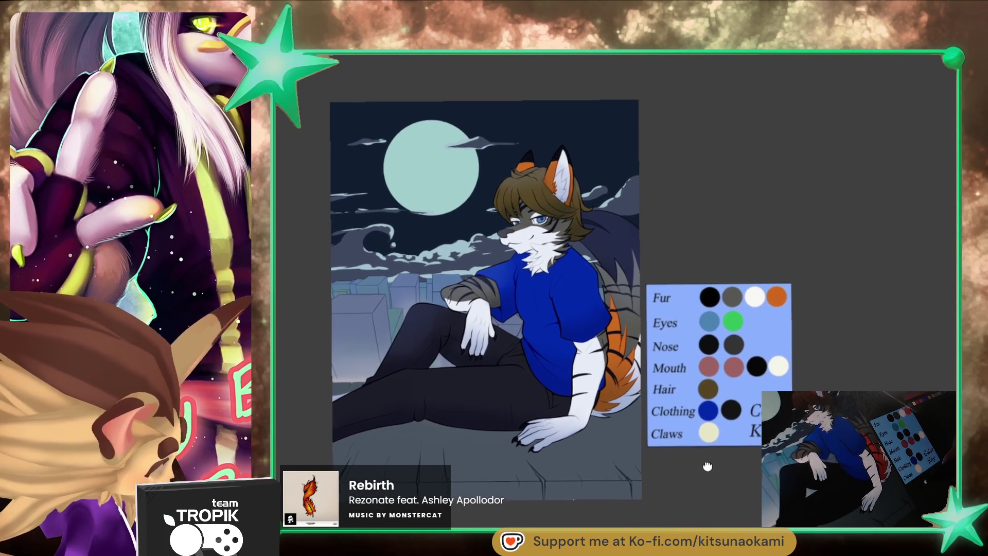
left_click_drag(708, 465, 702, 482)
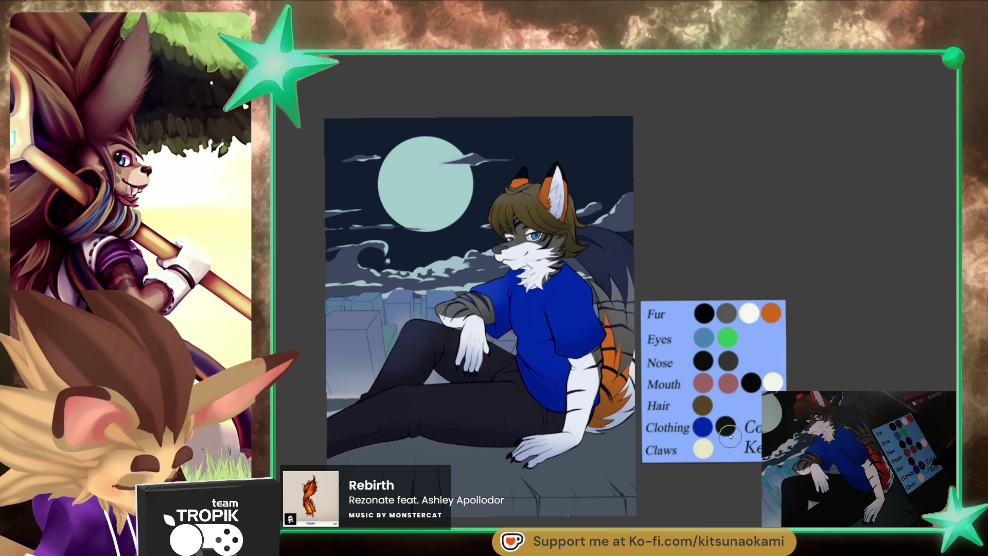
left_click_drag(719, 466, 724, 453)
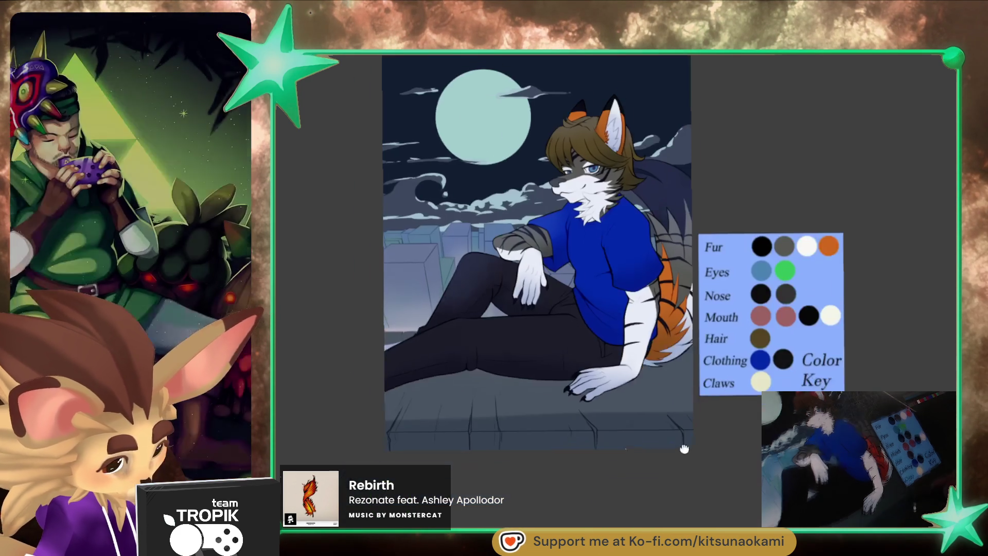
left_click_drag(684, 448, 617, 494)
left_click_drag(754, 406, 650, 341)
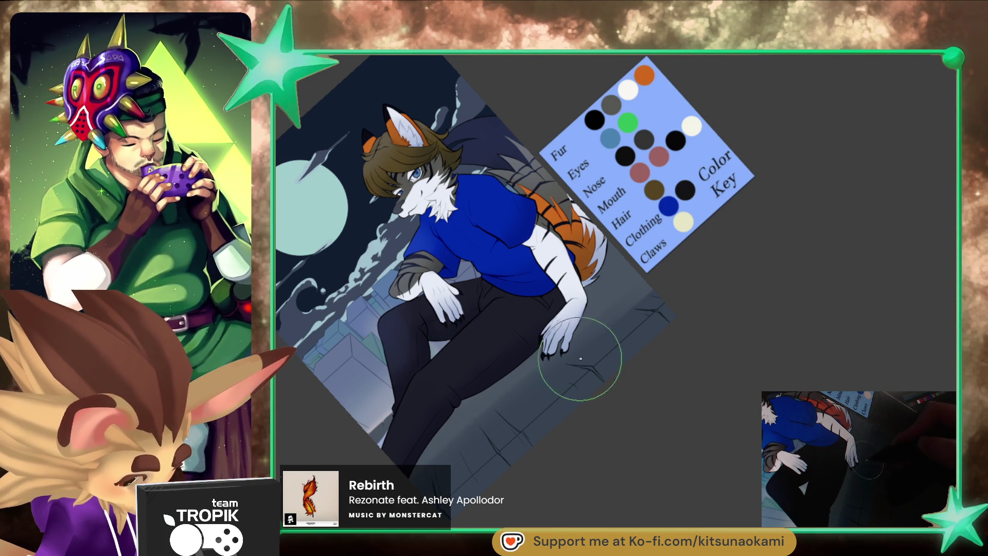
- Tweak the brush size, then reset the view upright and fit the canvas to the window height
key("[")
key("[")
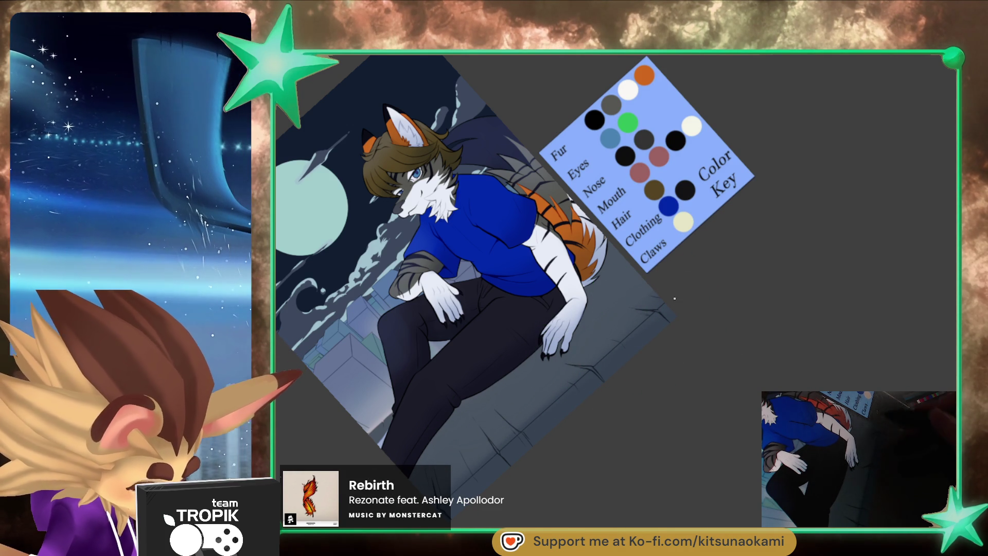
key("bracketright")
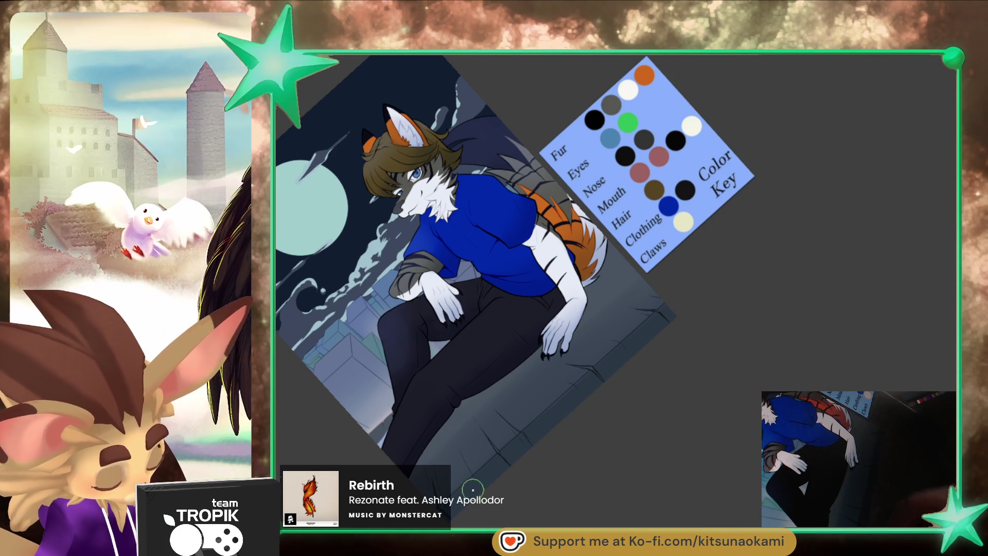
key("ctrl+0")
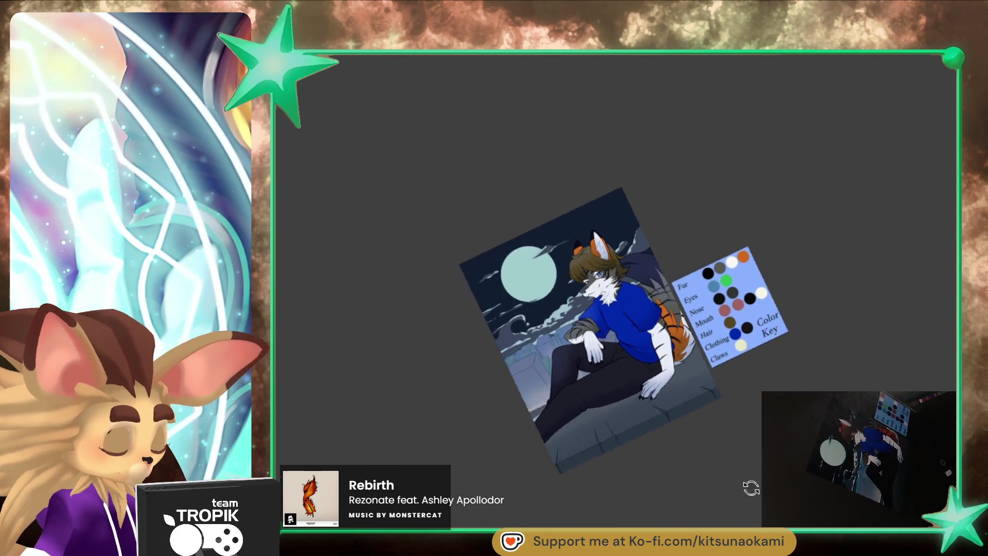
key("ctrl+0")
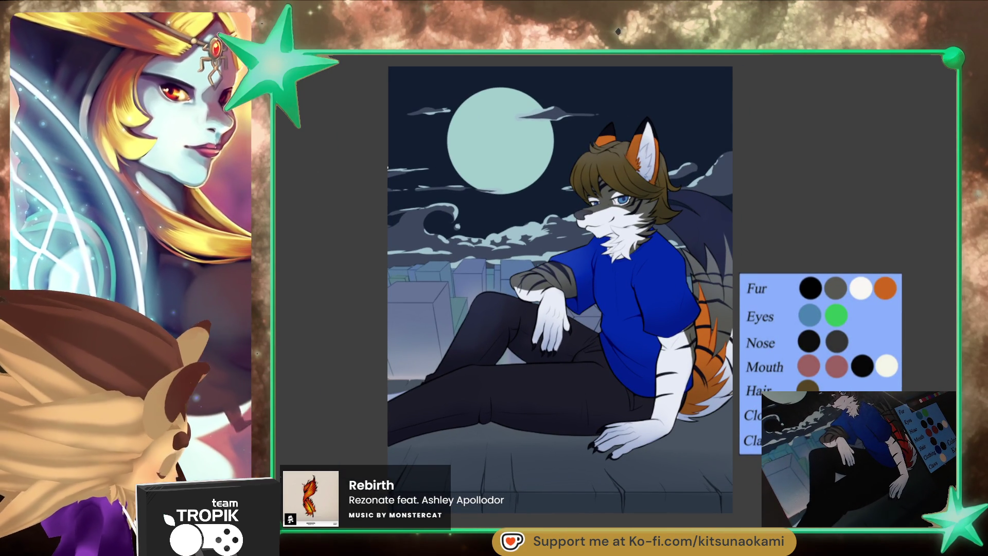
- Rotate and pan the canvas to inspect the lower artwork, then reset to an upright full view
left_click_drag(679, 465, 510, 296)
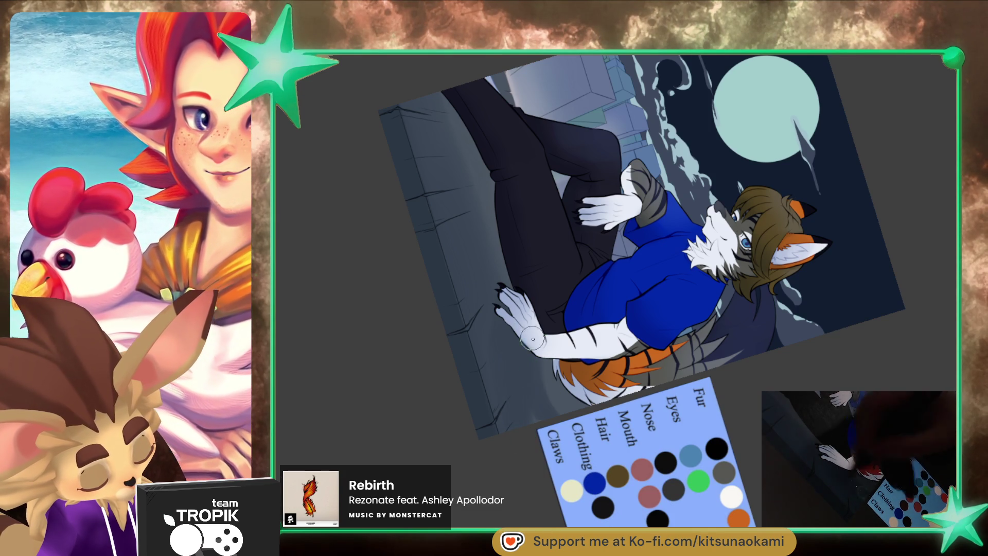
left_click_drag(516, 287, 525, 413)
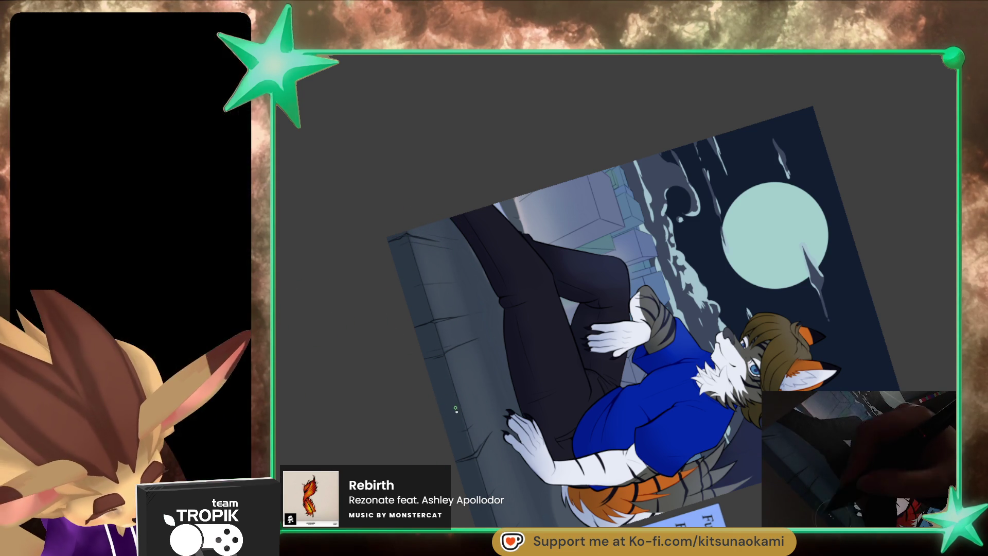
scroll(481, 480, "down", 2)
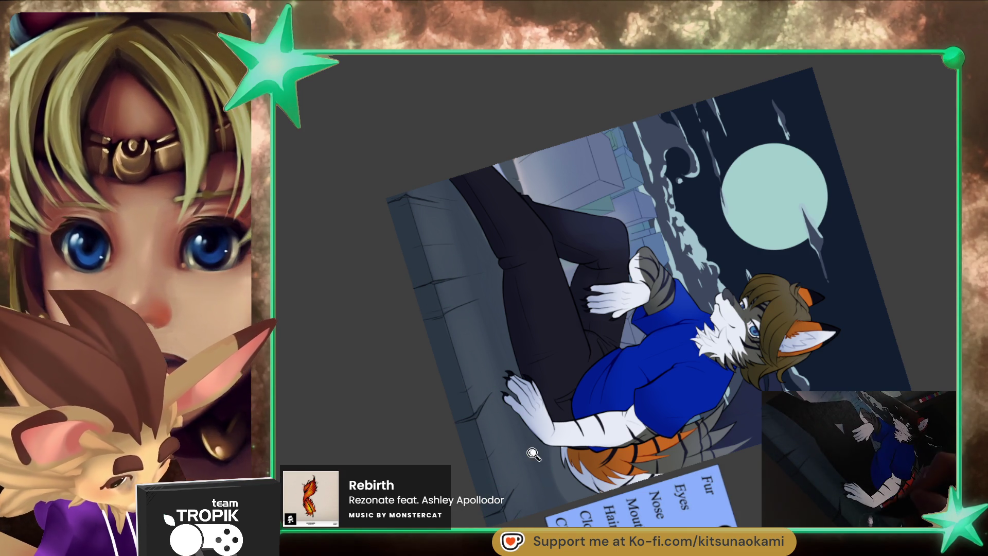
key("ctrl+0")
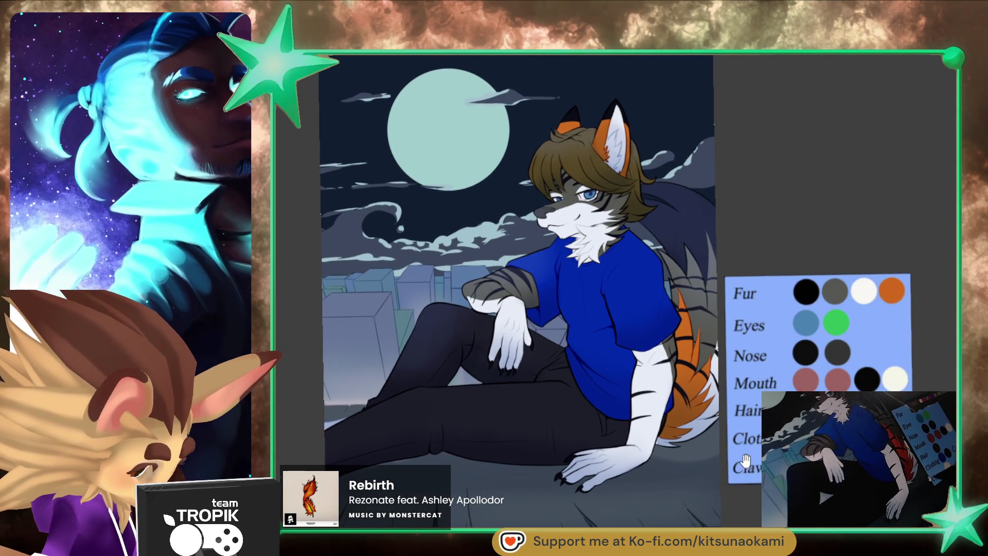
- Paint a mottled grey texture over the moon, undoing and redoing to keep the stroke
left_click_drag(739, 459, 705, 462)
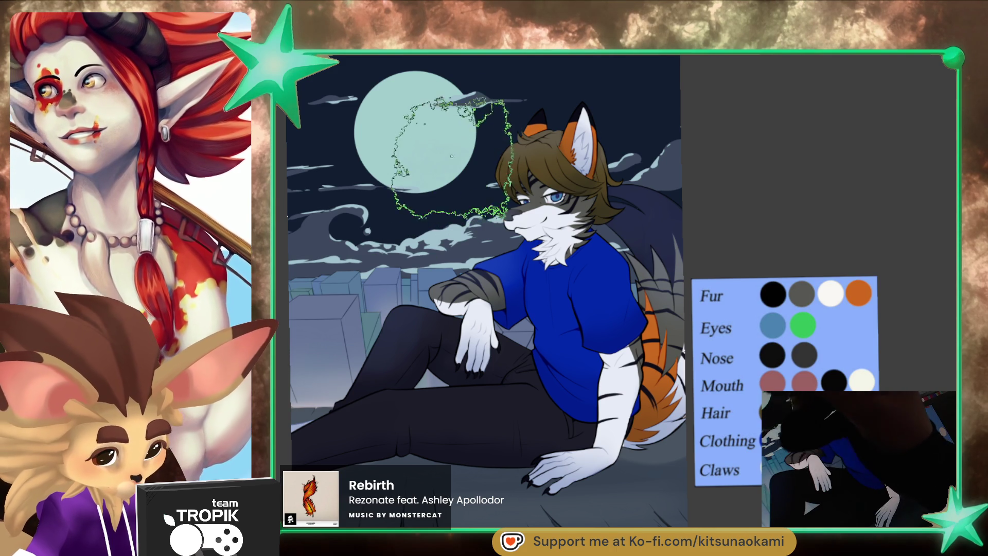
left_click_drag(407, 136, 452, 164)
key("ctrl+z")
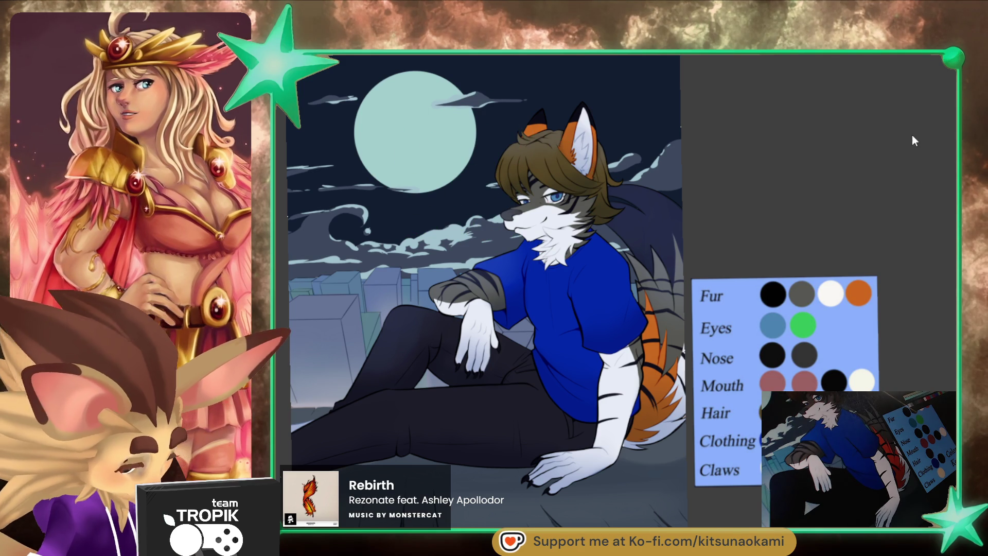
key("ctrl+shift+z")
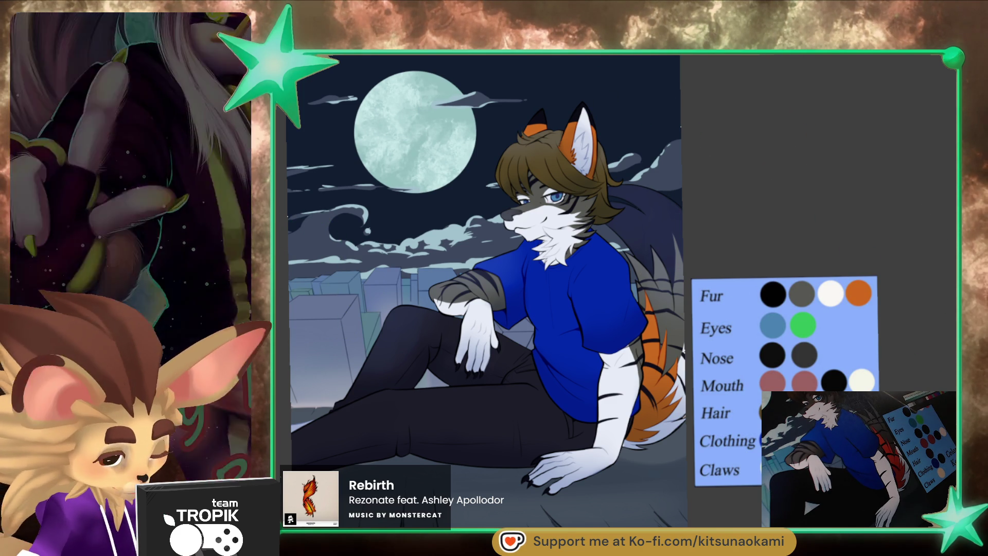
- Enlarge the airbrush for a soft glow around the moon, then zoom in on the fox's face
key("bracketright")
key("bracketright")
key("bracketright")
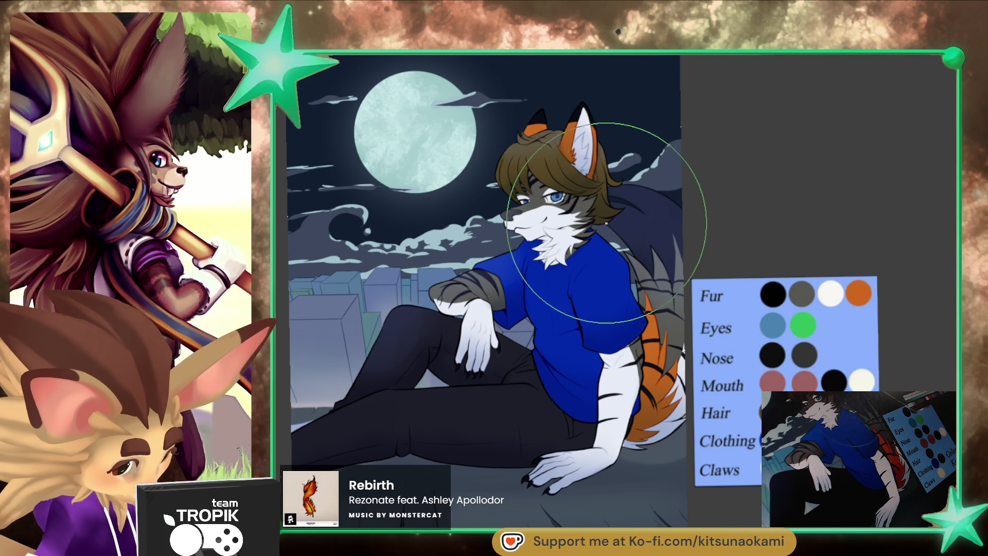
key("bracketright")
key("bracketright")
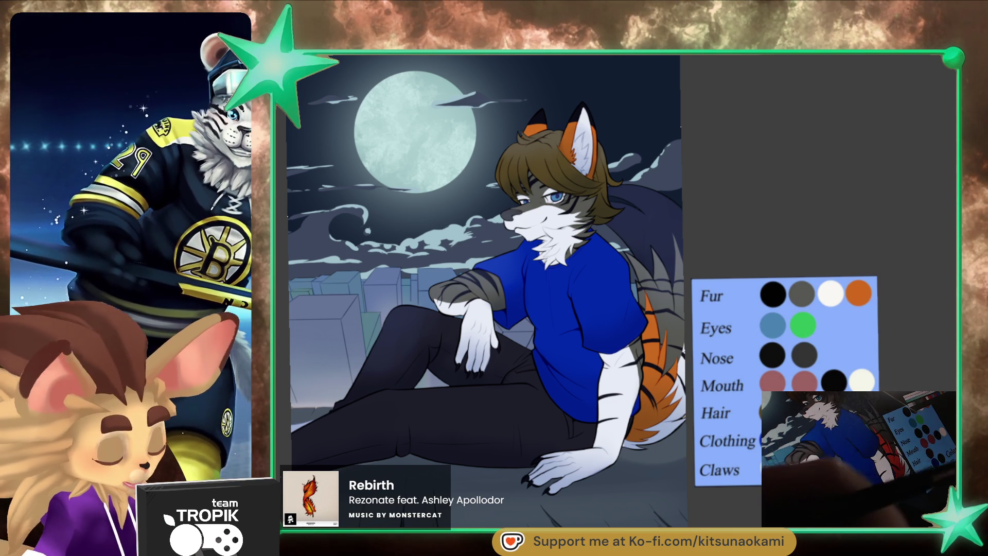
scroll(560, 200, "up", 5)
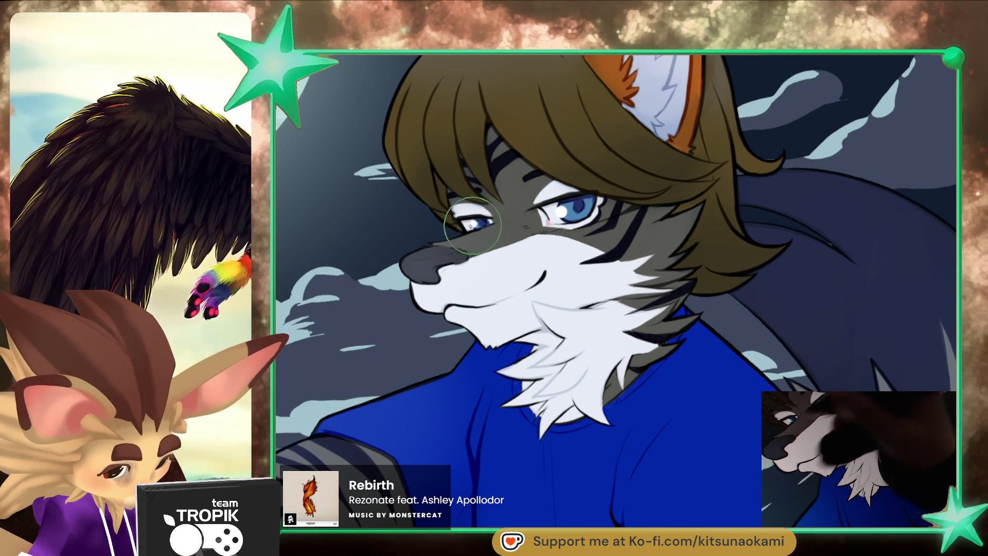
- Zoom out from the face and pan slightly left to frame the full rooftop artwork
scroll(560, 212, "down", 5)
scroll(687, 452, "up", 2)
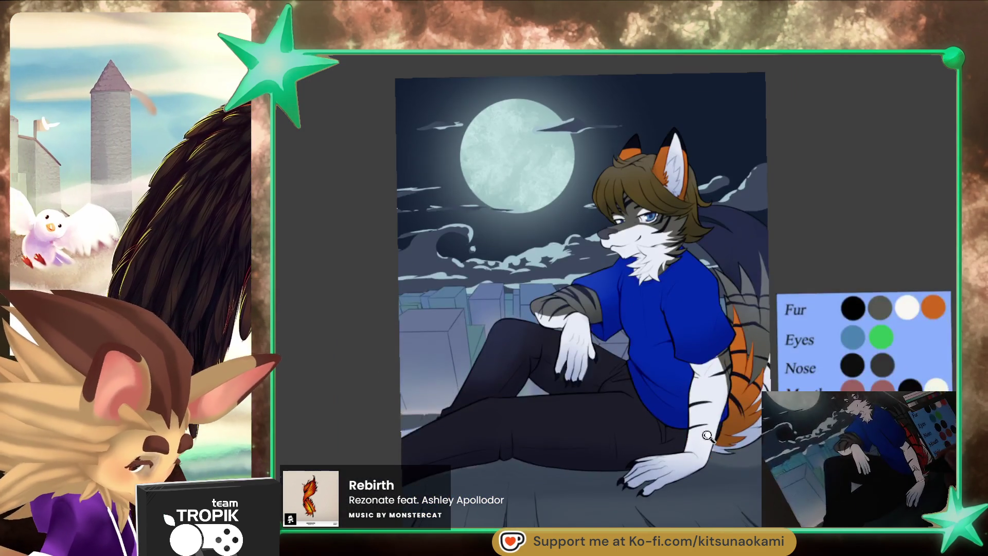
left_click_drag(637, 456, 603, 451)
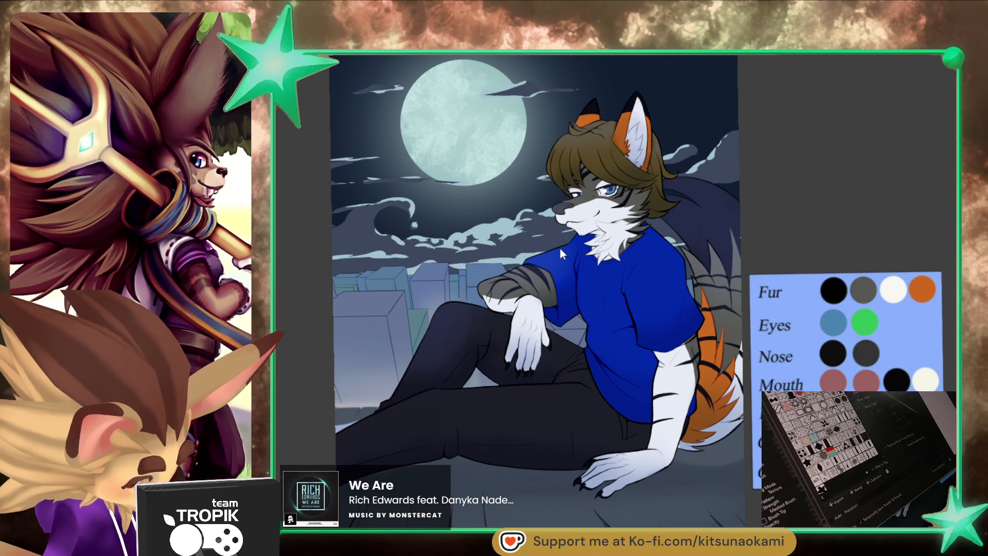
- Add a small white fur stroke at the muzzle edge and hide the night-sky background layer
left_click_drag(560, 215, 556, 220)
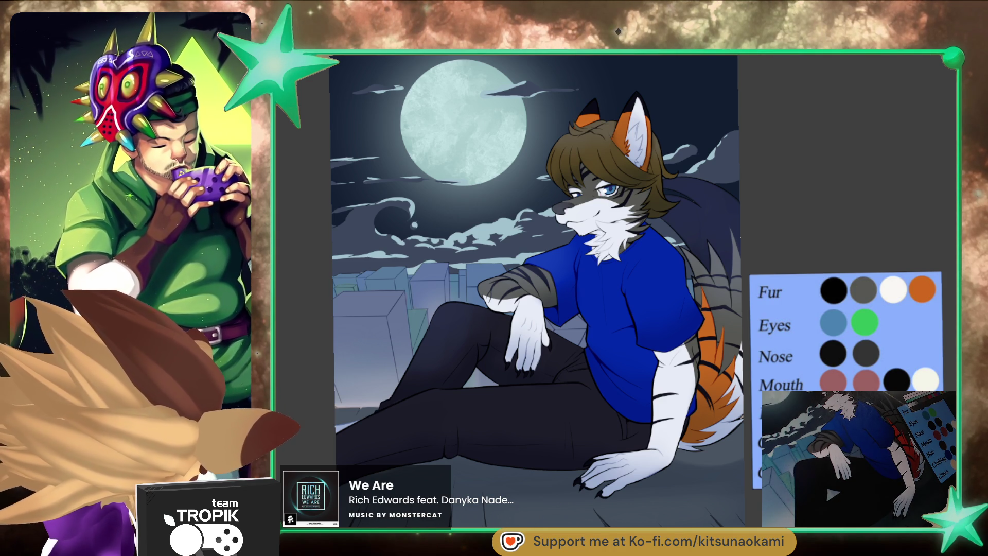
key("ctrl+comma")
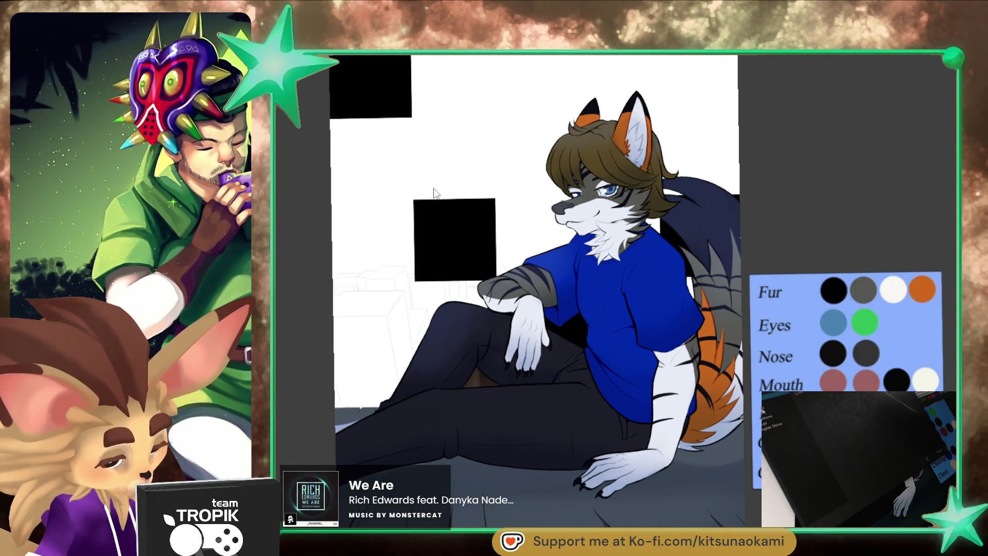
- Preview Material pattern textures: green-blue cubes, grey noise, multicolour blobs and black polka dots
key("ctrl+comma")
key("ctrl+comma")
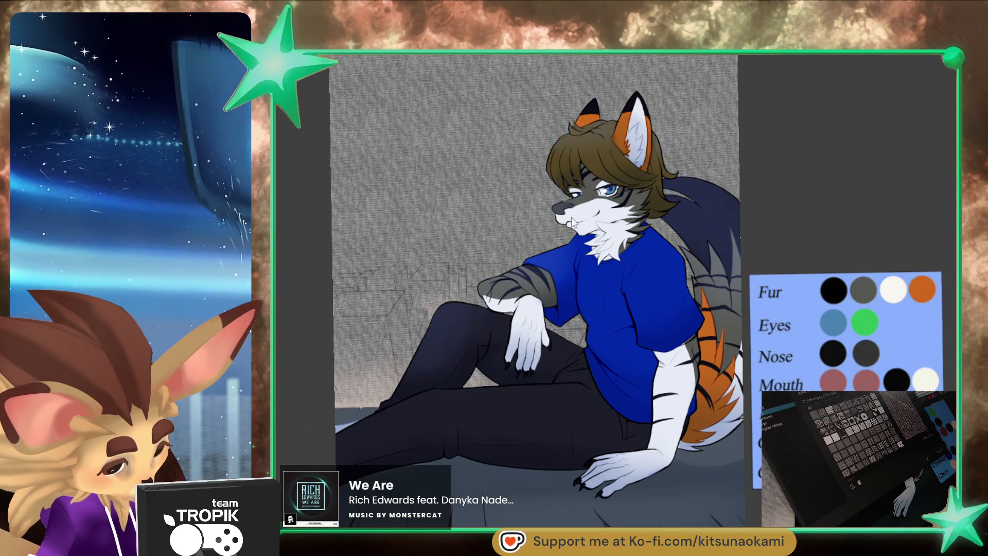
key("ctrl+comma")
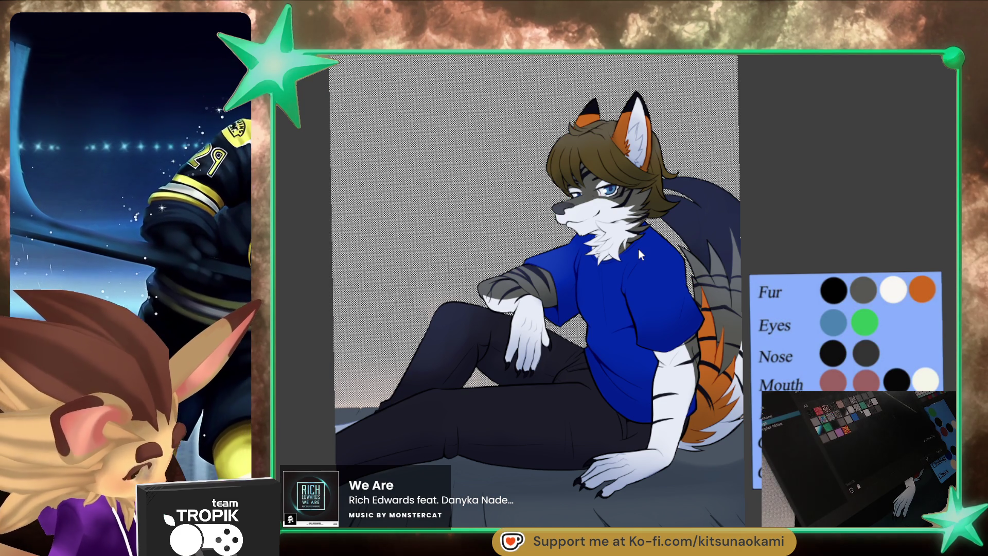
key("ctrl+comma")
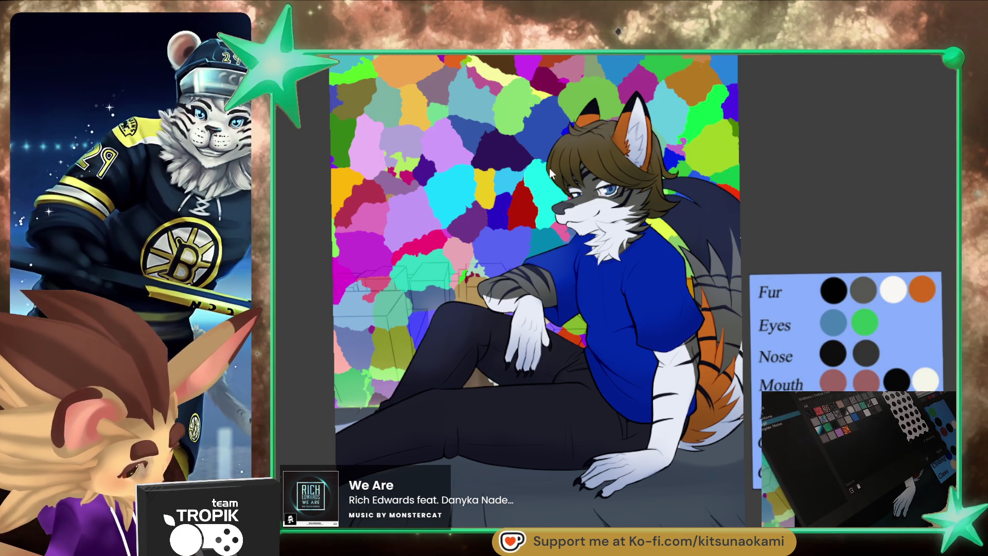
key("ctrl+comma")
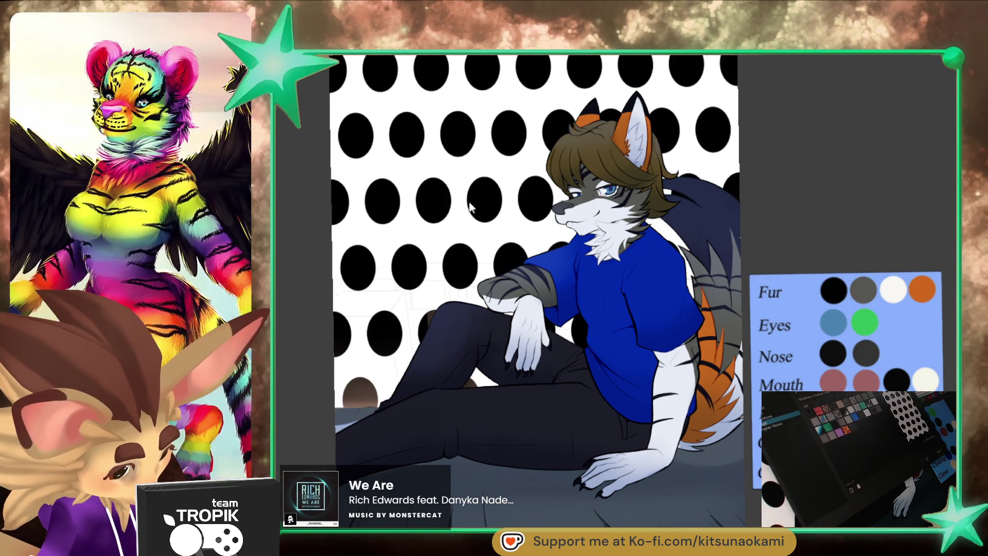
key("ctrl+comma")
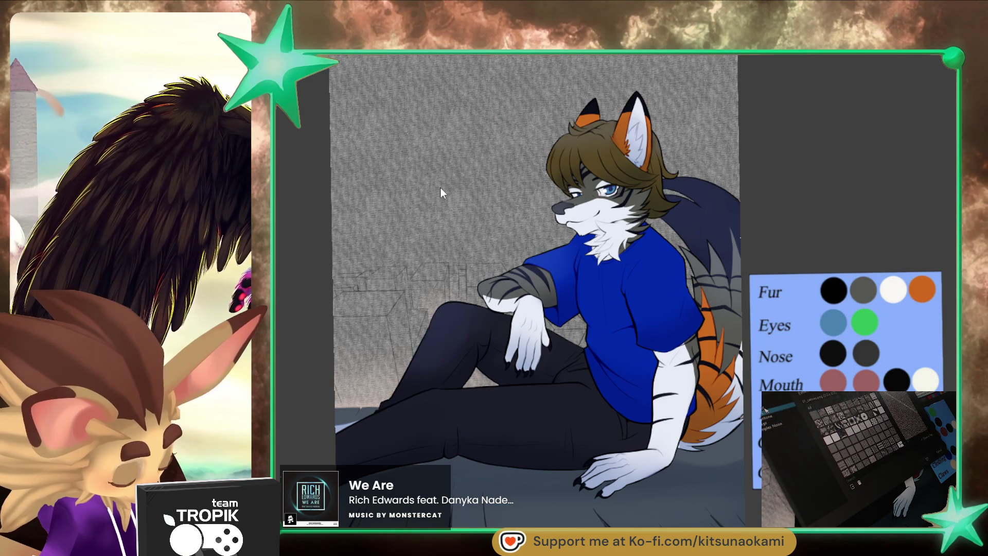
key("ctrl+comma")
key("ctrl+period")
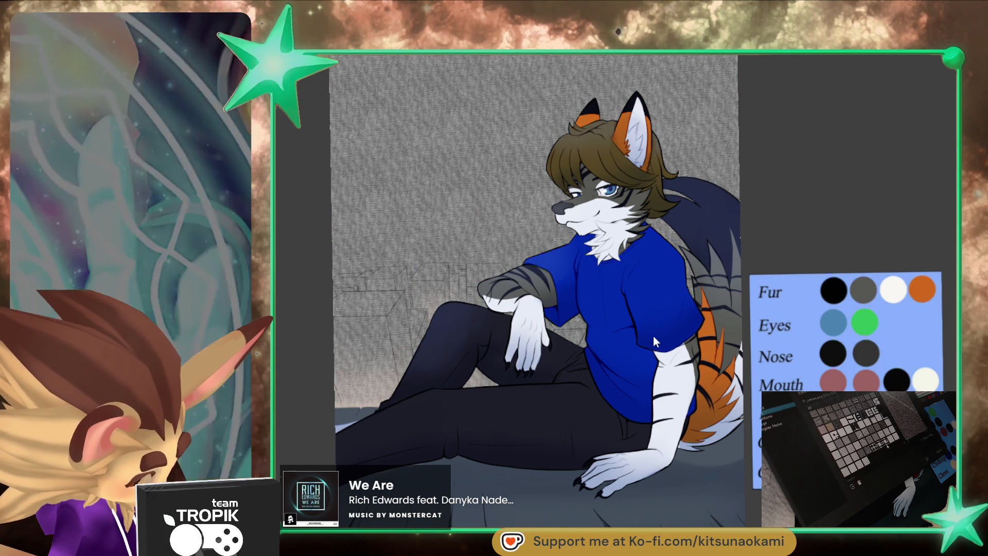
- Show the night-sky background again and fill the window blocks with a white-framed window grid
key("ctrl+period")
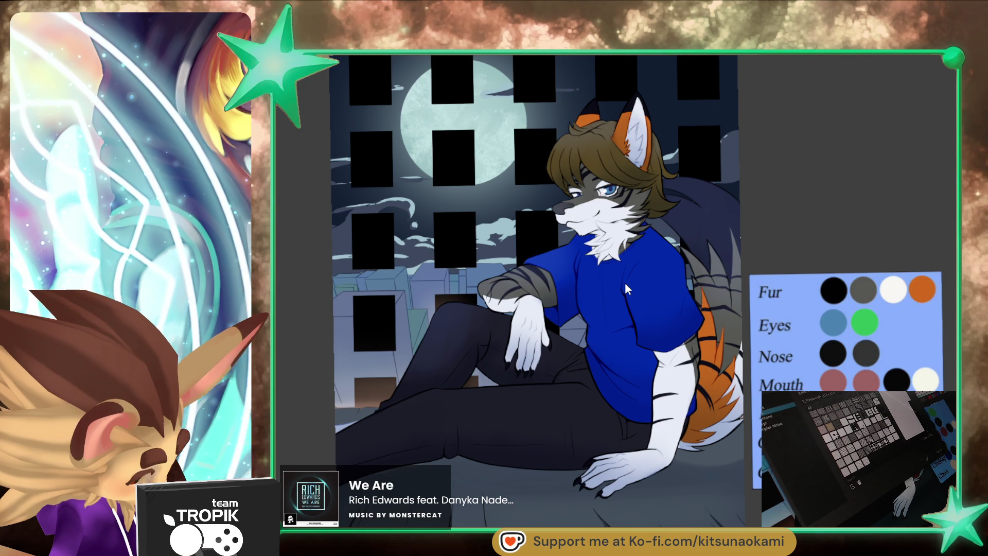
key("ctrl+period")
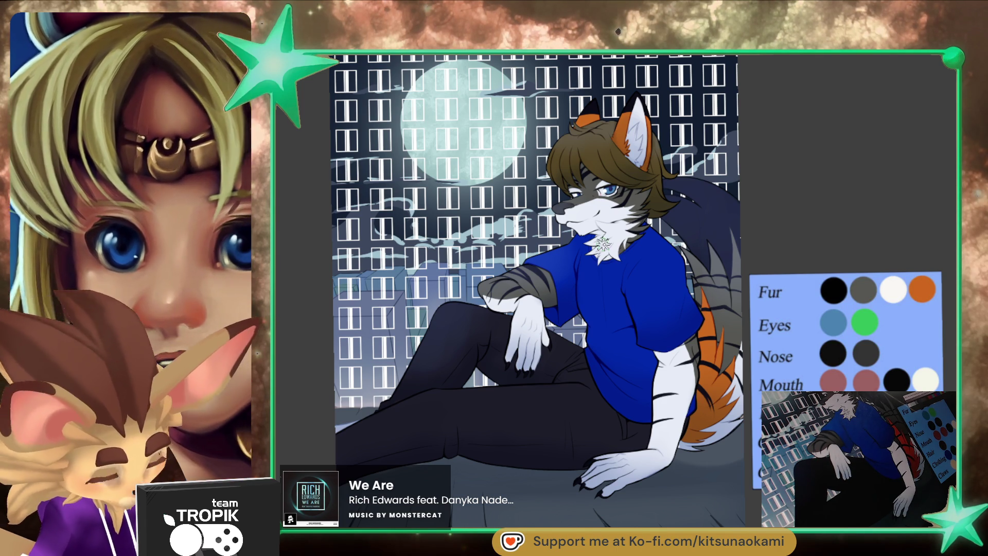
key("ctrl+t")
scroll(584, 426, "down", 2)
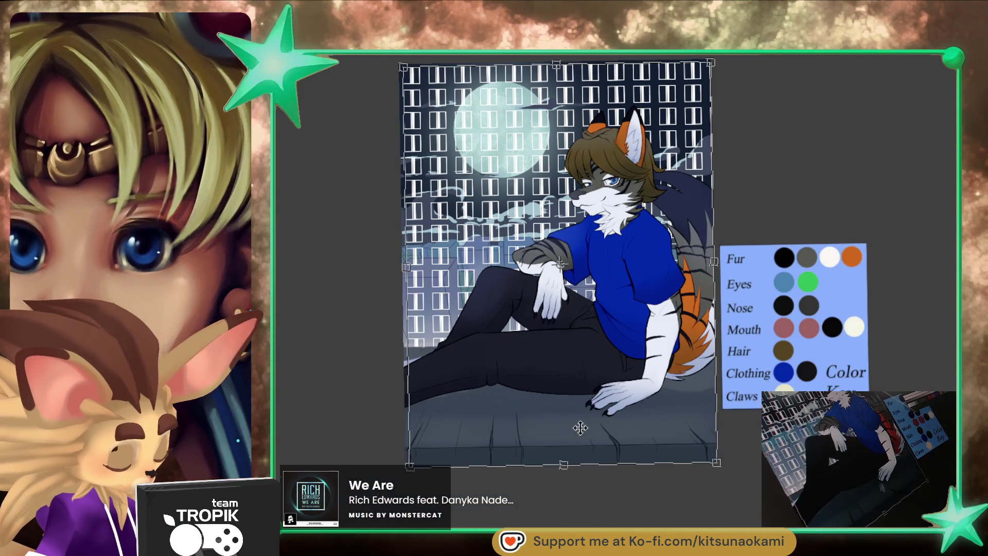
- Squash the window pattern and move it onto the lower-left buildings, committing the transform
left_click_drag(563, 461, 558, 285)
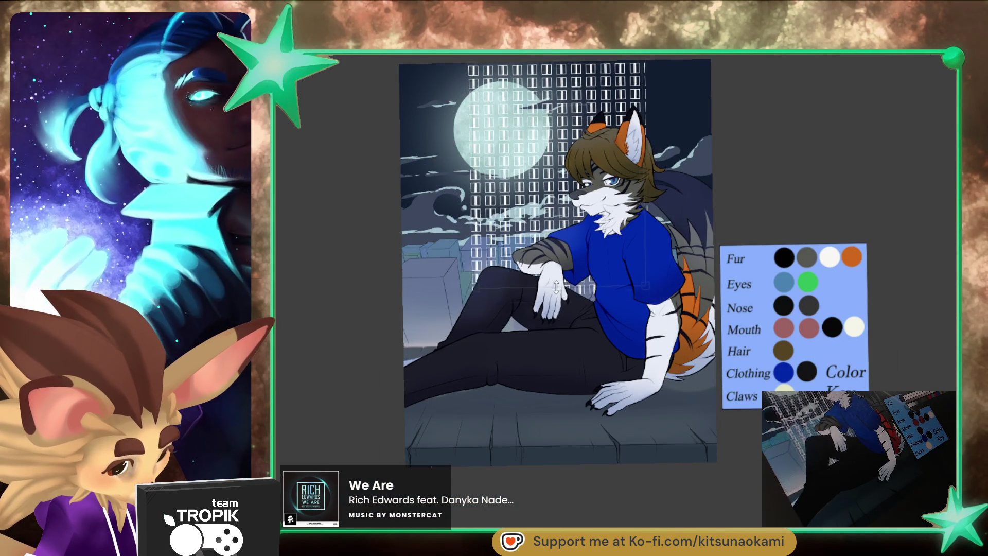
left_click_drag(586, 232, 472, 415)
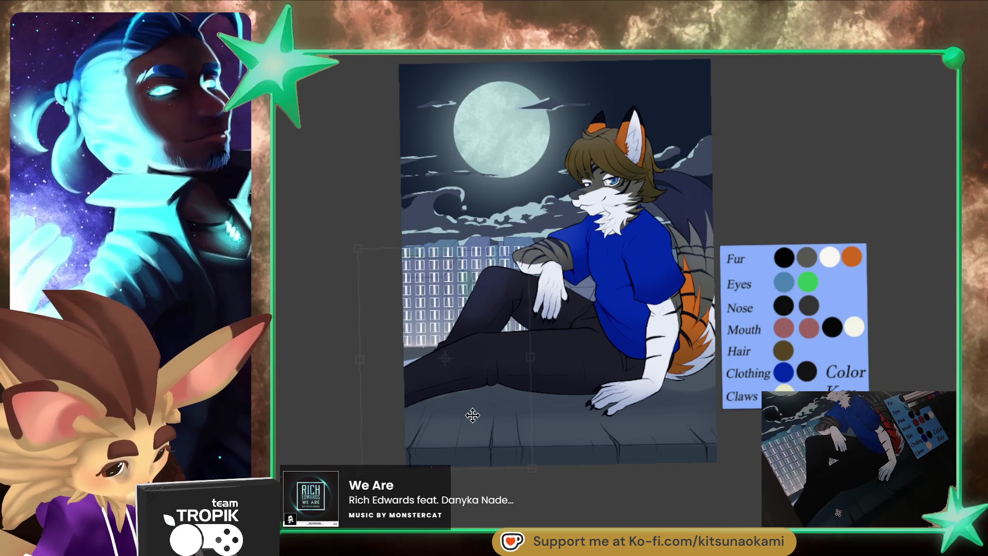
scroll(473, 378, "up", 3)
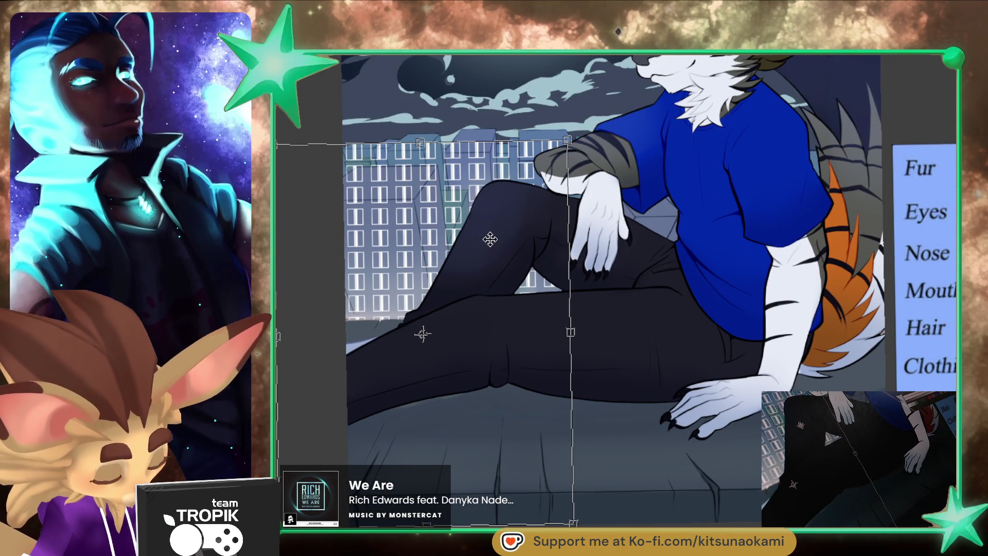
key("Return")
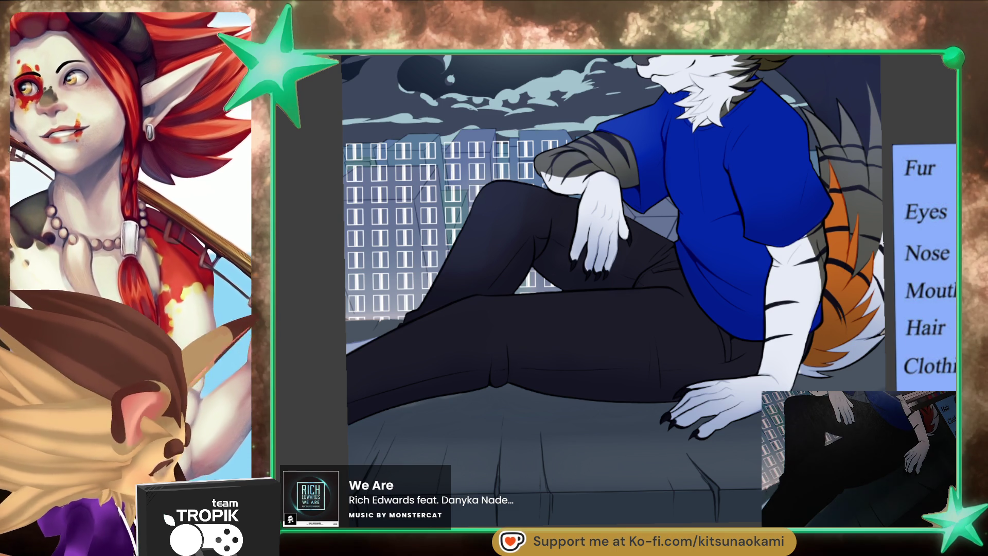
- Shift the window pattern left and nudge the city buildings slightly lower
key("ctrl+t")
left_click_drag(426, 143, 393, 137)
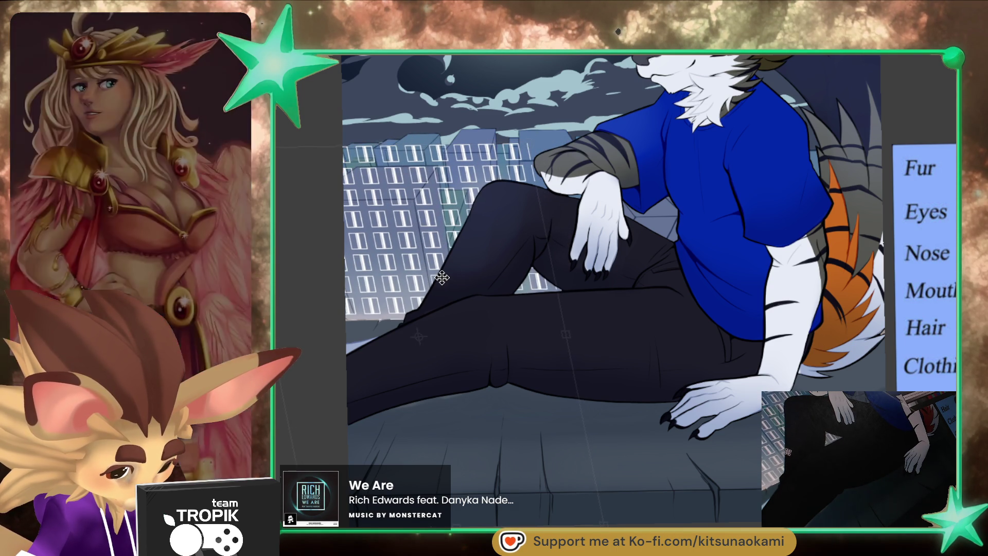
left_click_drag(442, 274, 441, 276)
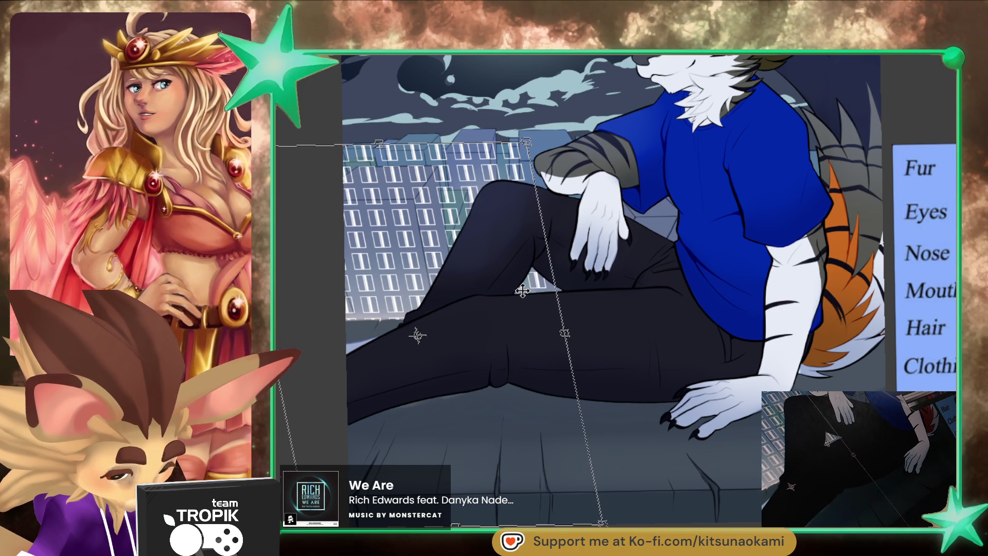
key("Return")
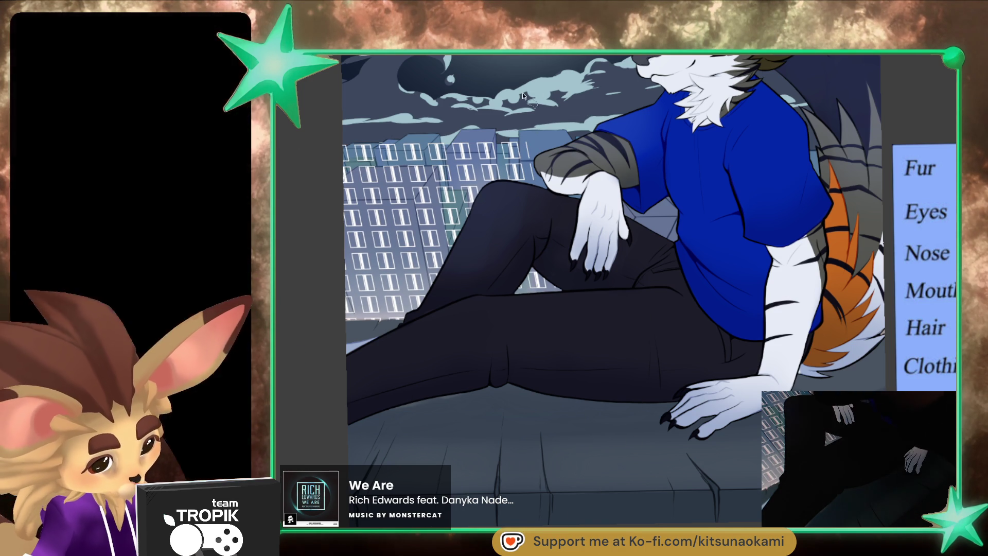
left_click_drag(361, 196, 544, 152)
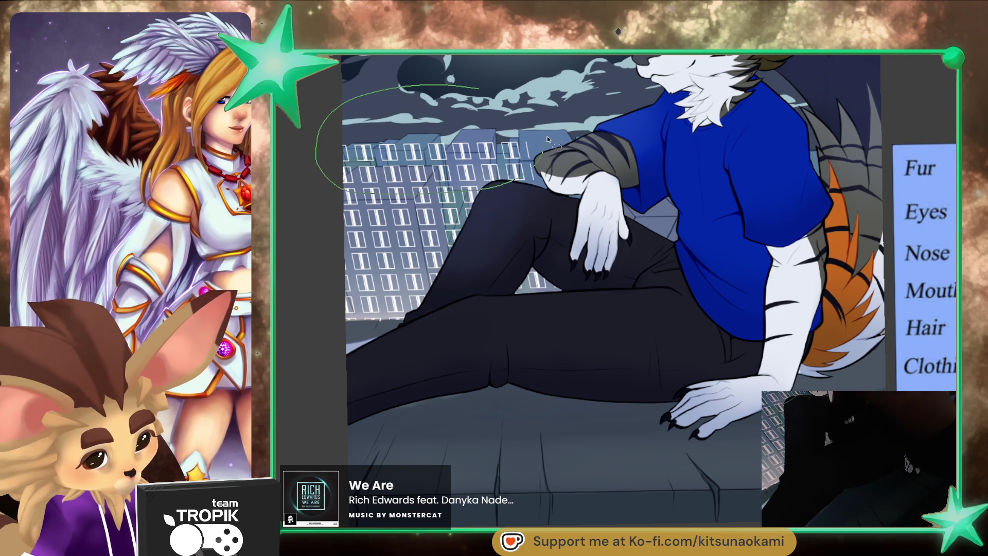
- Delete the top of the window pattern, then rotate a selected area of the window grid to an angle
key("Delete")
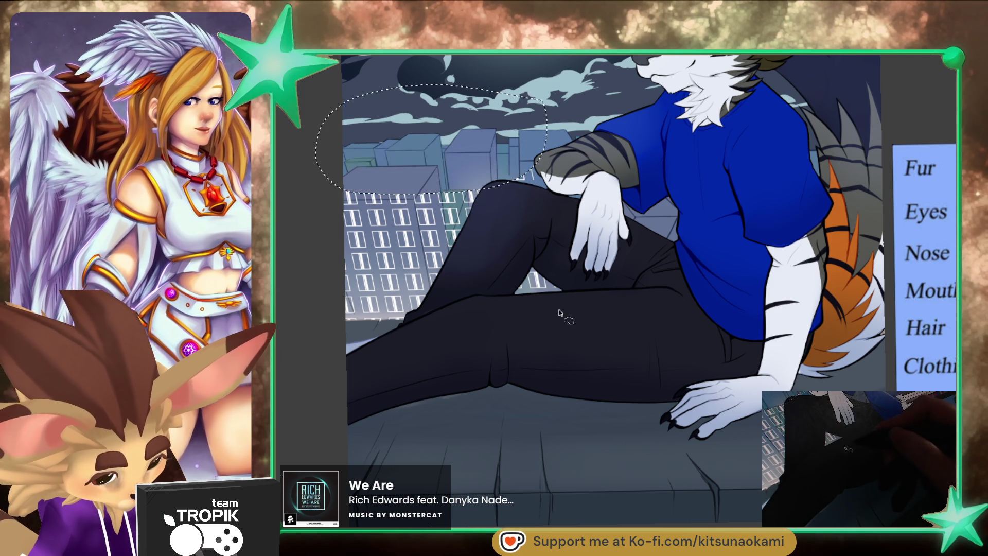
left_click_drag(502, 102, 636, 129)
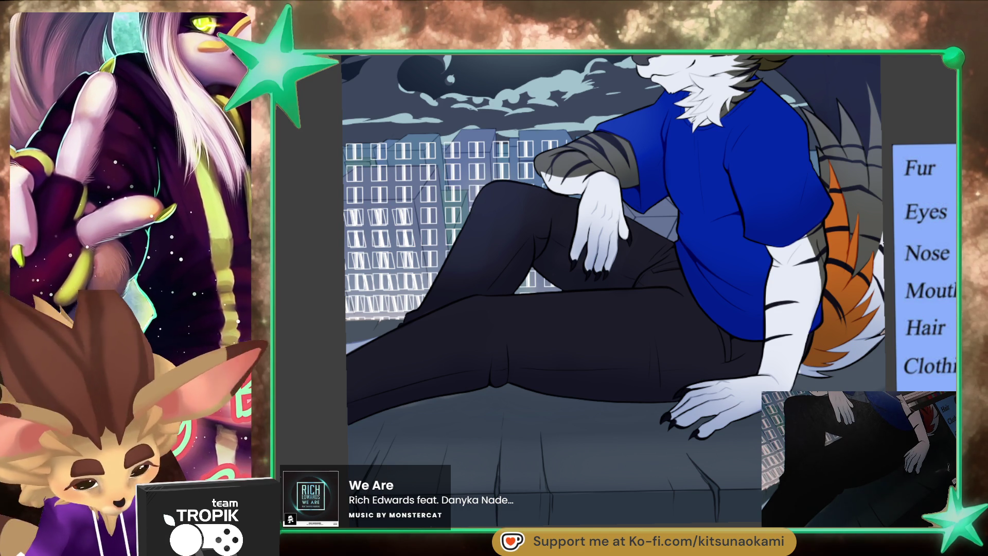
key("ctrl+t")
mouse_move(633, 469)
left_mouse_down()
mouse_move(682, 497)
mouse_move(583, 168)
mouse_move(444, 327)
mouse_move(583, 367)
mouse_move(763, 297)
left_mouse_up()
mouse_move(701, 318)
left_mouse_down()
mouse_move(513, 327)
mouse_move(442, 282)
left_mouse_up()
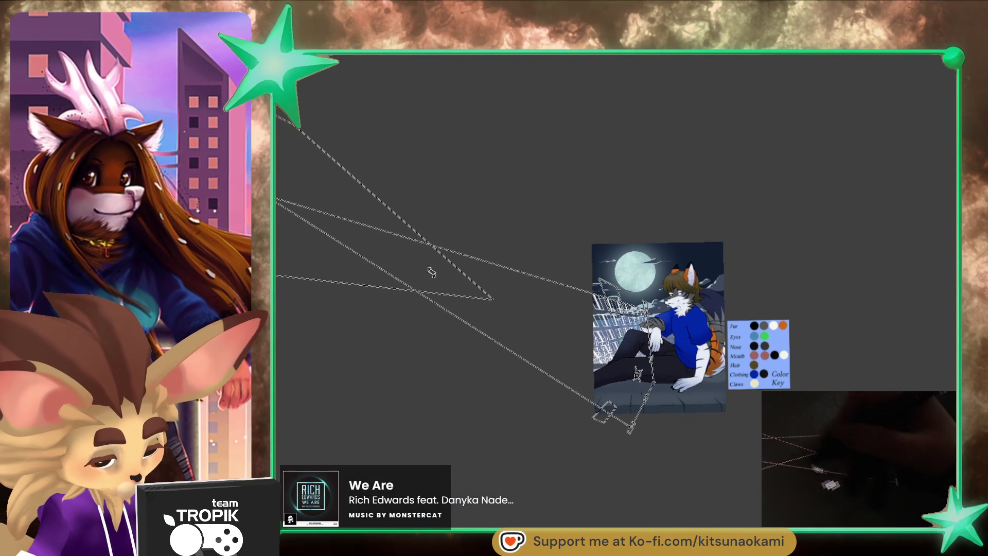
- Move the window layer right over the buildings and skew it into perspective
key("Return")
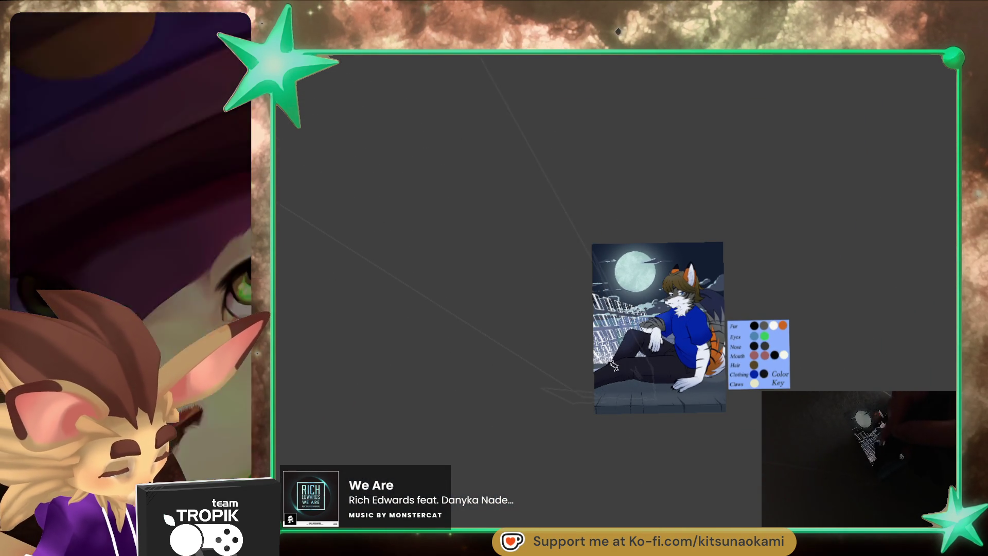
key("ctrl+t")
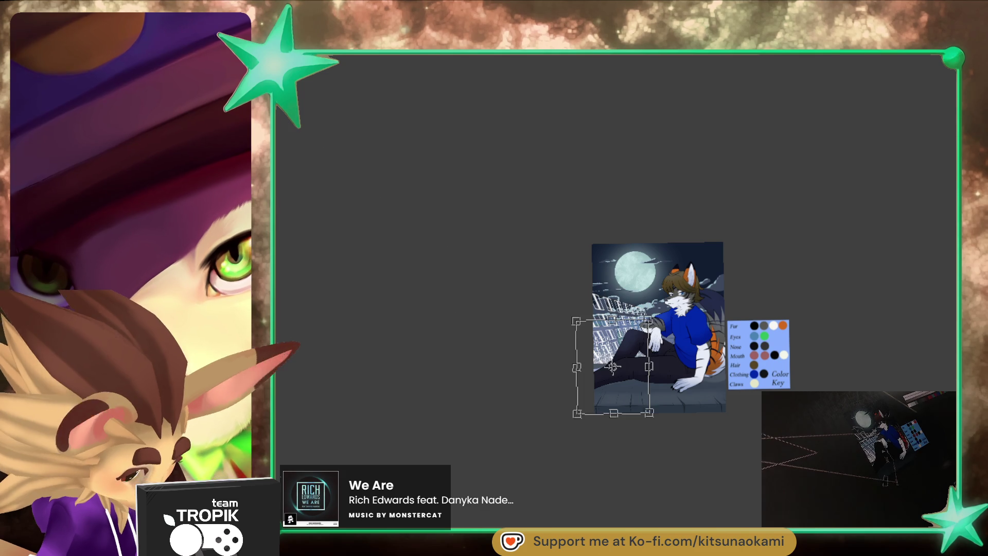
scroll(651, 344, "up", 5)
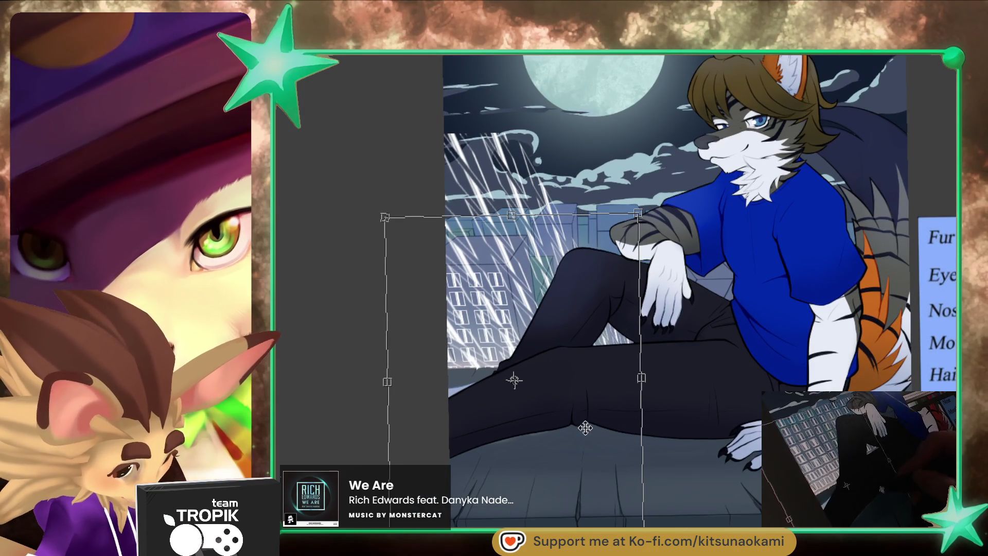
left_click_drag(591, 433, 613, 398)
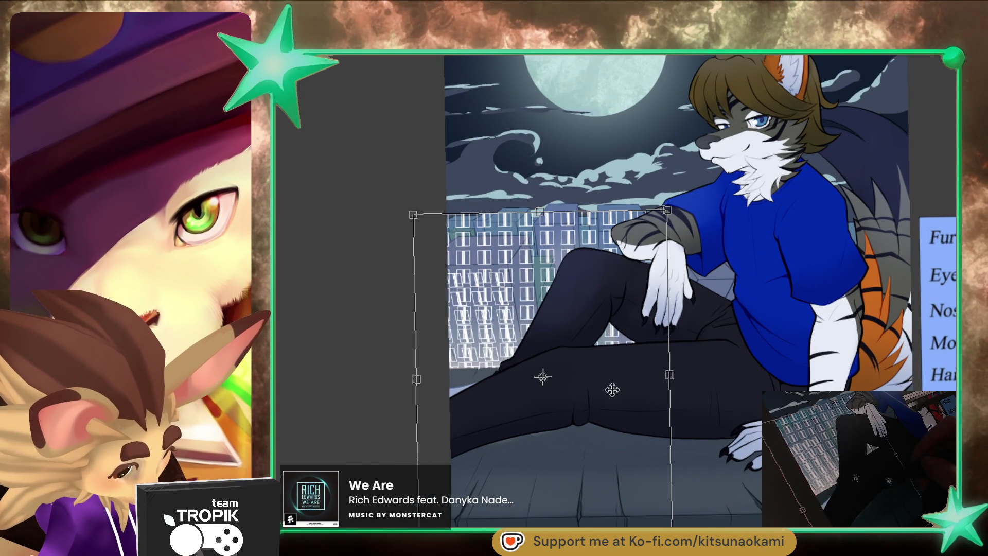
left_click_drag(413, 214, 386, 214)
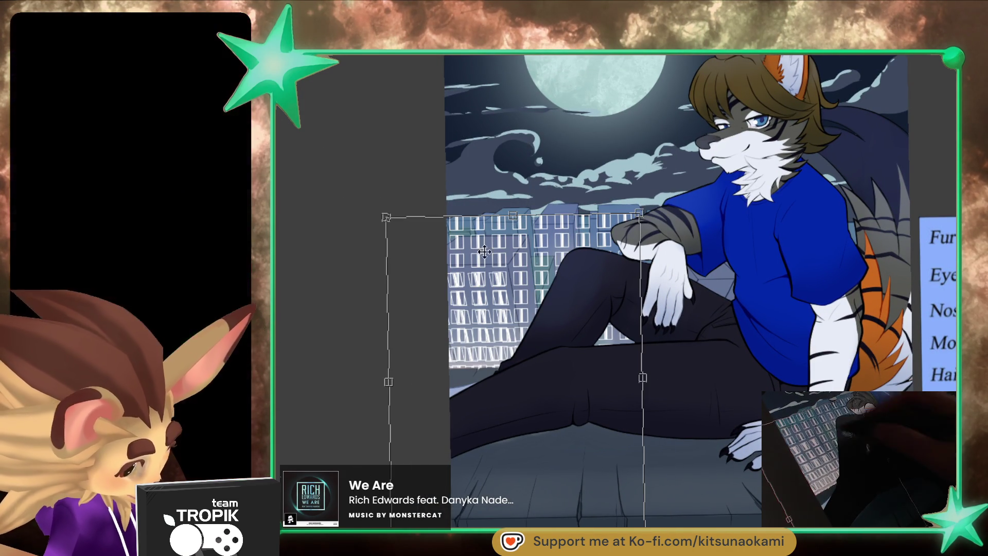
key("Return")
- Narrow the window grid's top and raise its lower right to fit the tall building's side
key("ctrl+t")
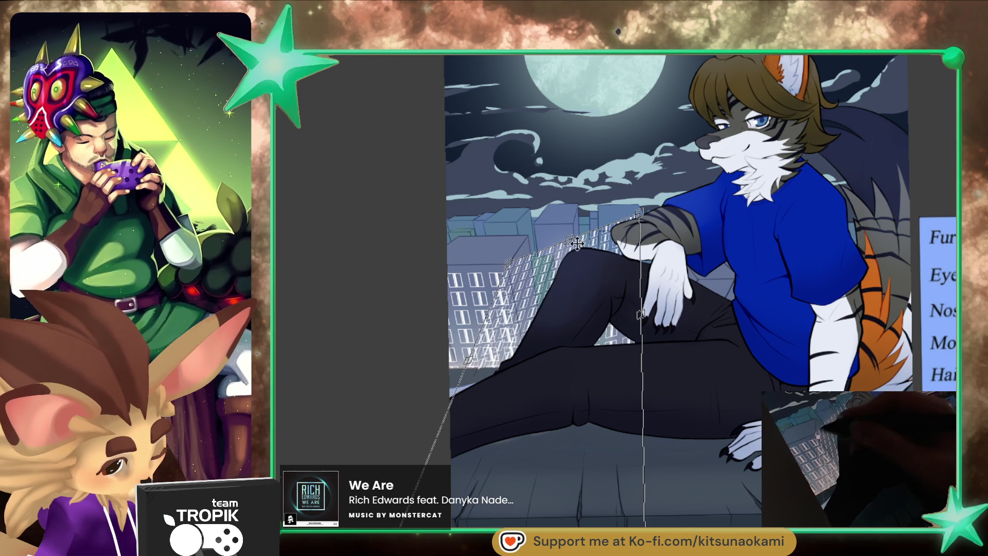
left_click_drag(641, 213, 545, 222)
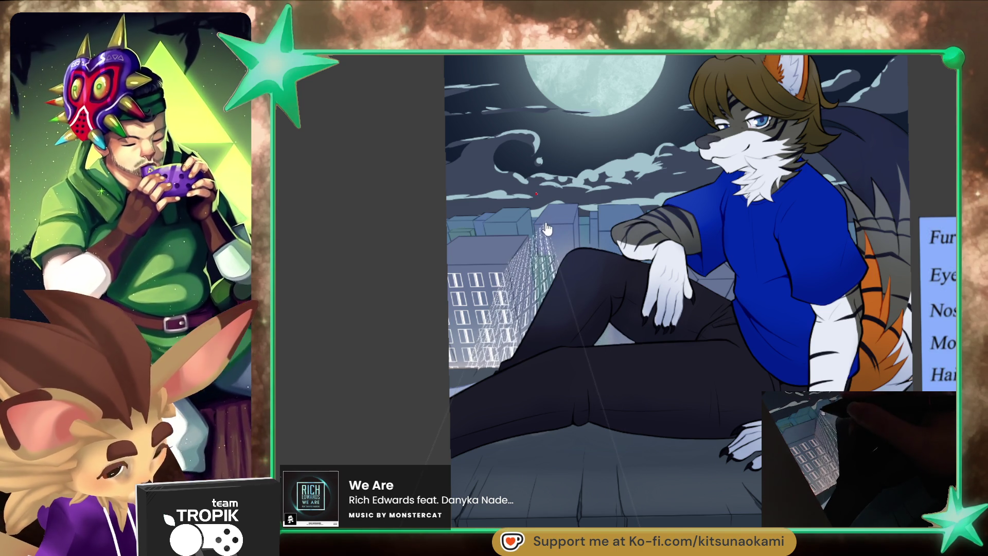
left_click_drag(640, 525, 577, 294)
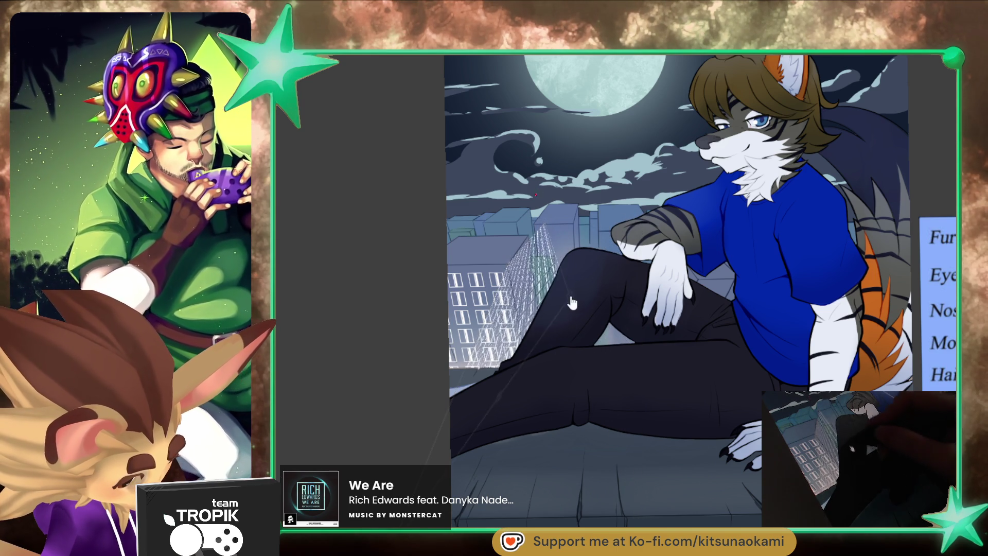
key("Return")
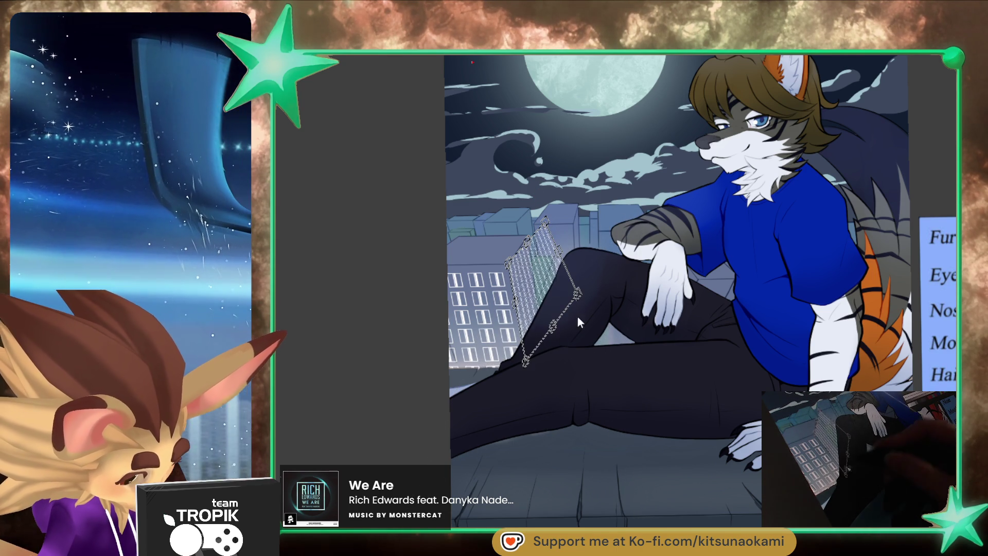
- Reposition the perspective guide and extend the building edge down toward the fox's leg
mouse_move(530, 380)
left_mouse_down()
mouse_move(607, 316)
mouse_move(649, 412)
left_mouse_up()
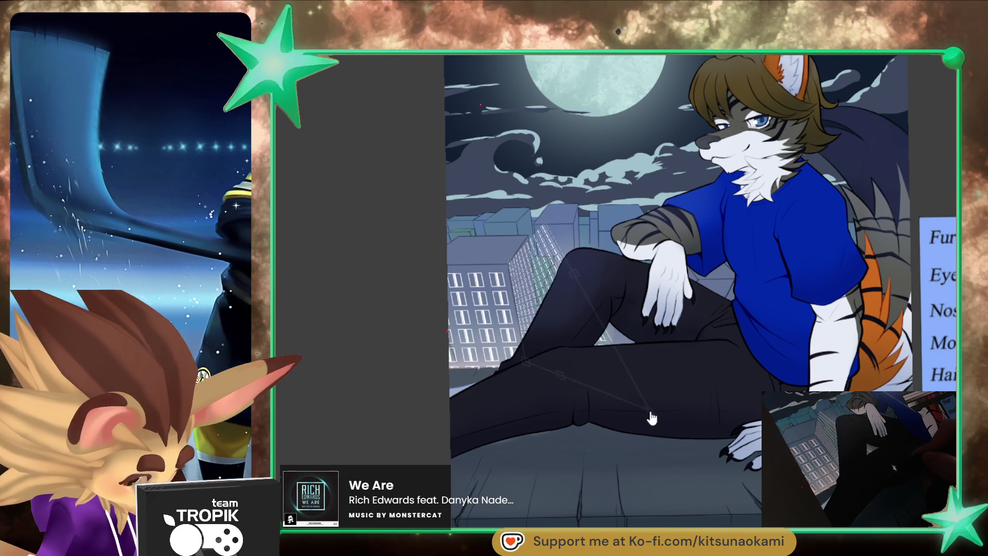
mouse_move(699, 459)
left_mouse_down()
mouse_move(587, 304)
mouse_move(561, 247)
mouse_move(575, 169)
left_mouse_up()
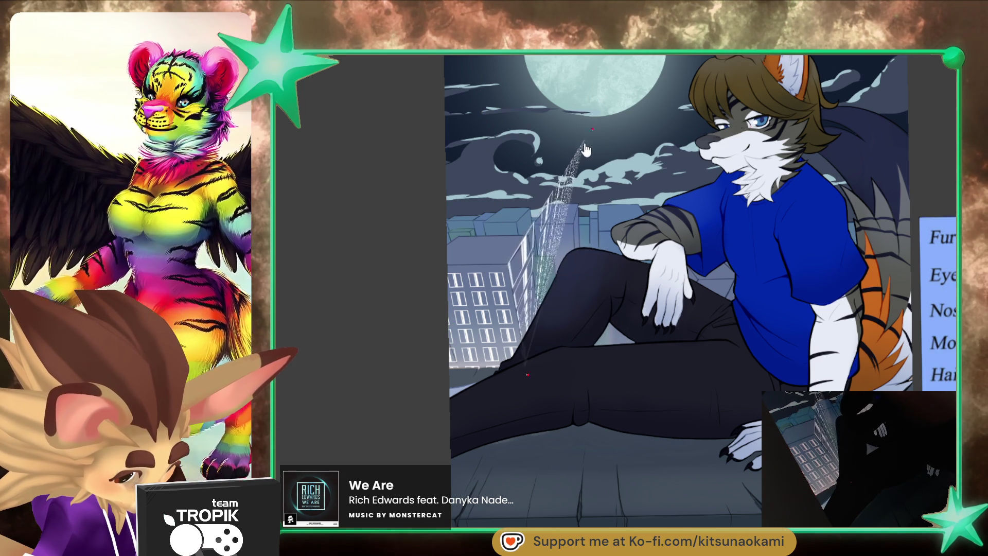
left_click_drag(568, 179, 536, 271)
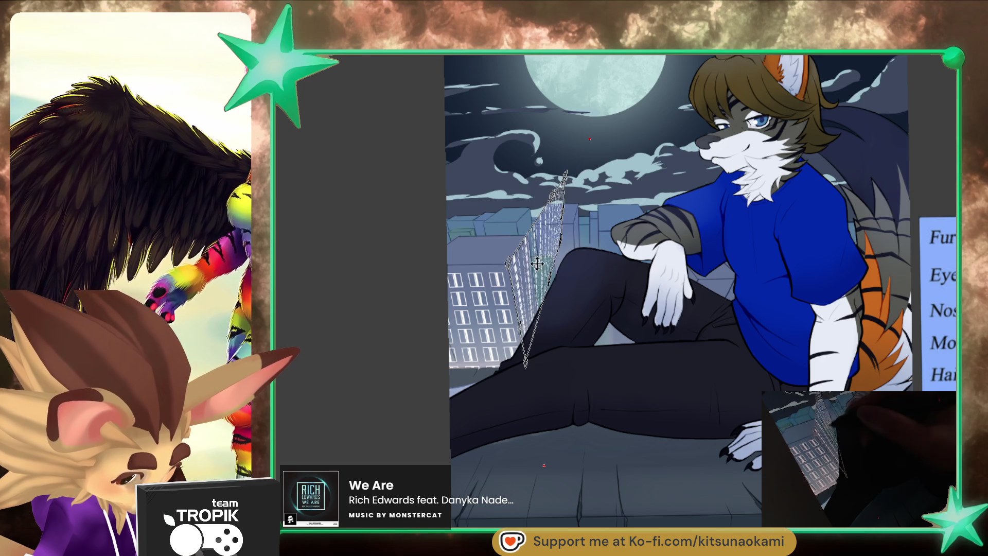
scroll(537, 276, "up", 3)
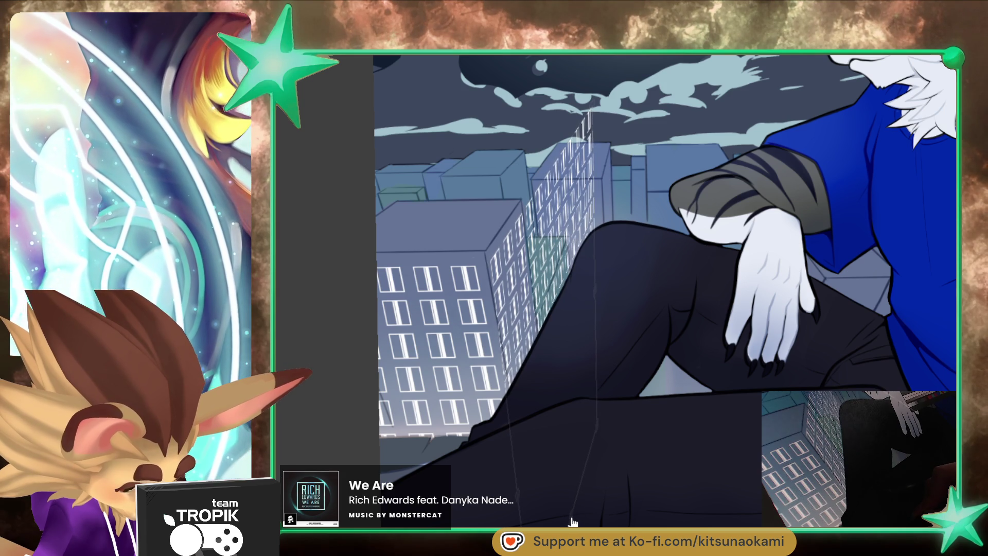
- Commit the window-row facade transform on the tall building's slanted side, then clear the selection
key("Return")
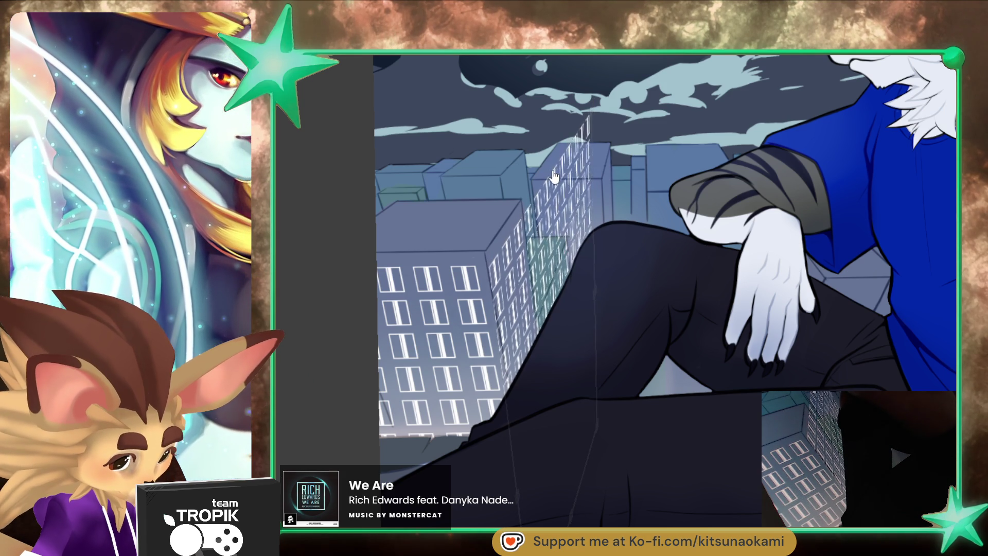
key("ctrl+t")
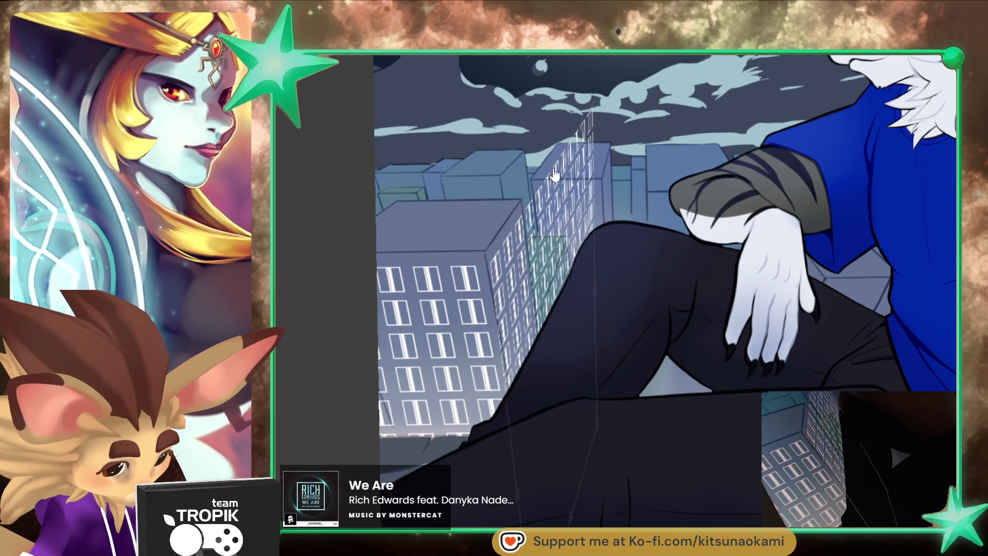
key("Return")
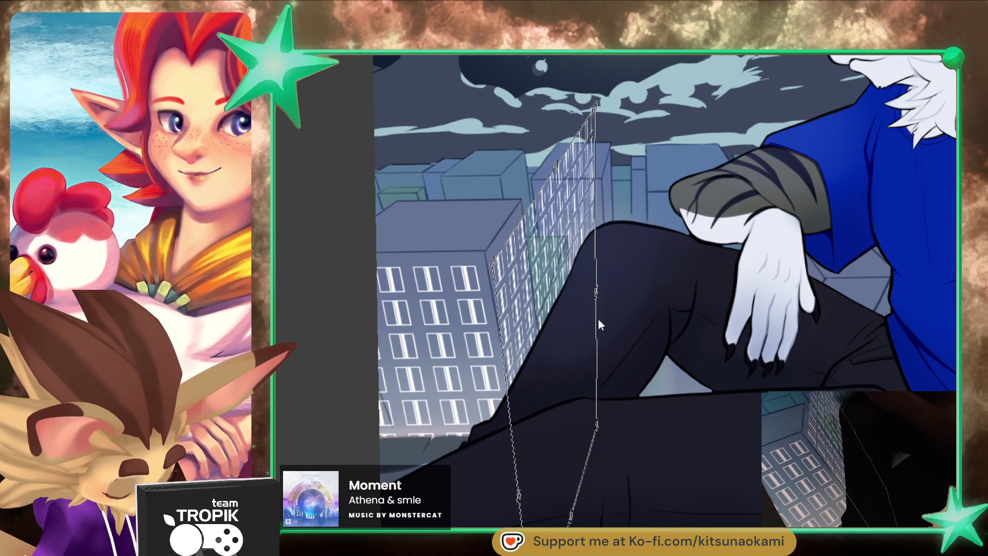
left_click_drag(640, 446, 650, 384)
key("ctrl+d")
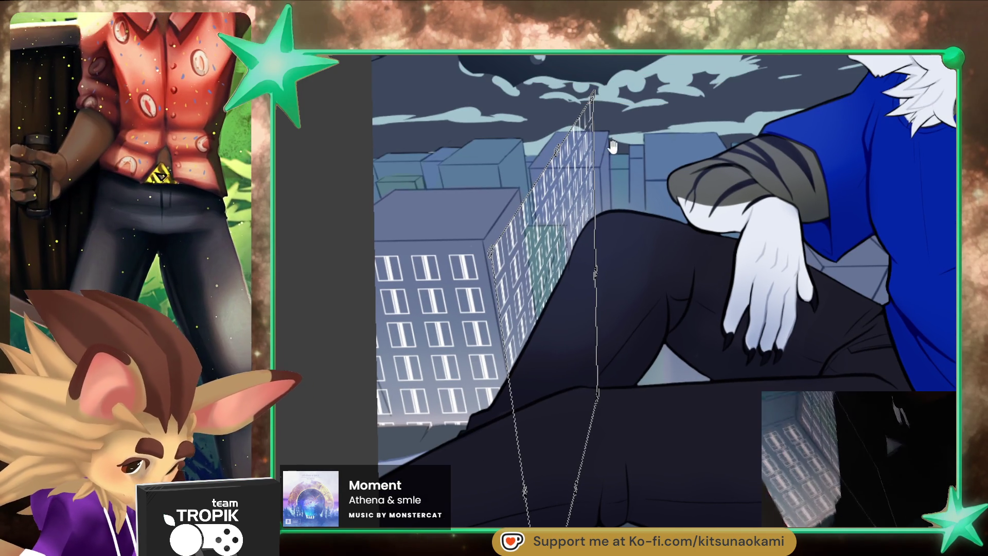
left_click_drag(604, 76, 594, 102)
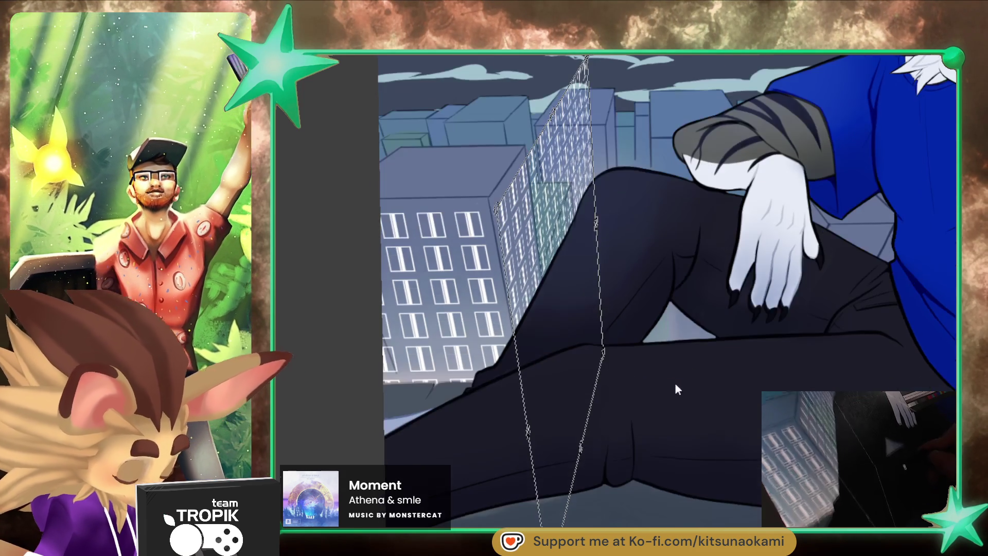
left_click_drag(668, 432, 674, 389)
left_click_drag(549, 484, 559, 435)
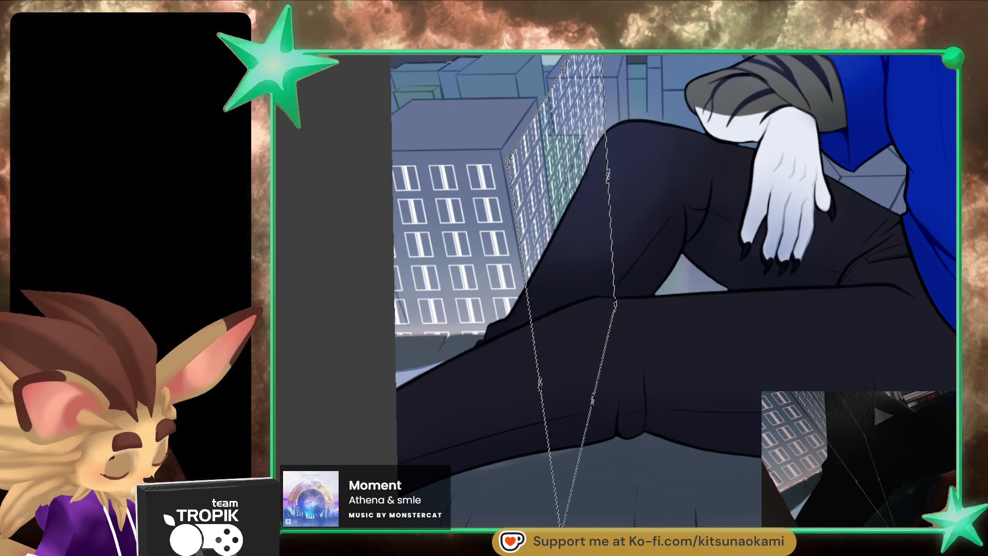